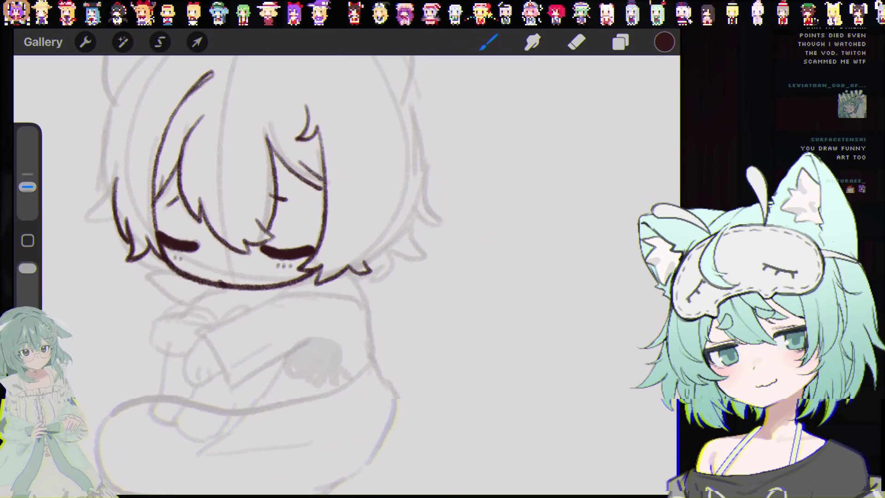
# Bring the top of the sketch into view and switch to the Eraser (E)
pyautogui.scroll(-3, 276, 268)
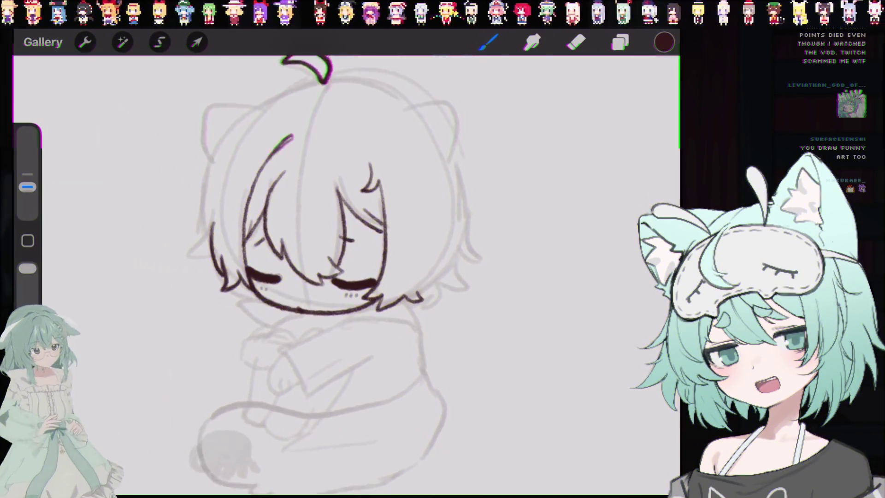
pyautogui.scroll(1, 323, 258)
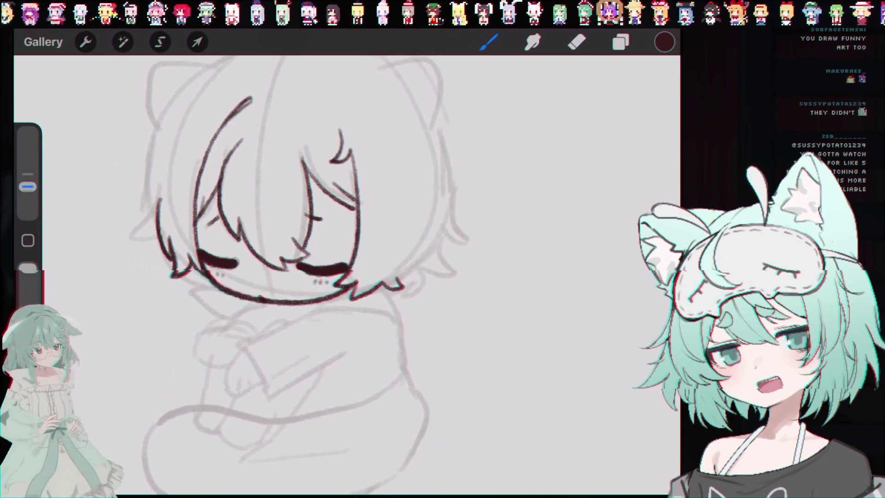
pyautogui.scroll(2, 295, 230)
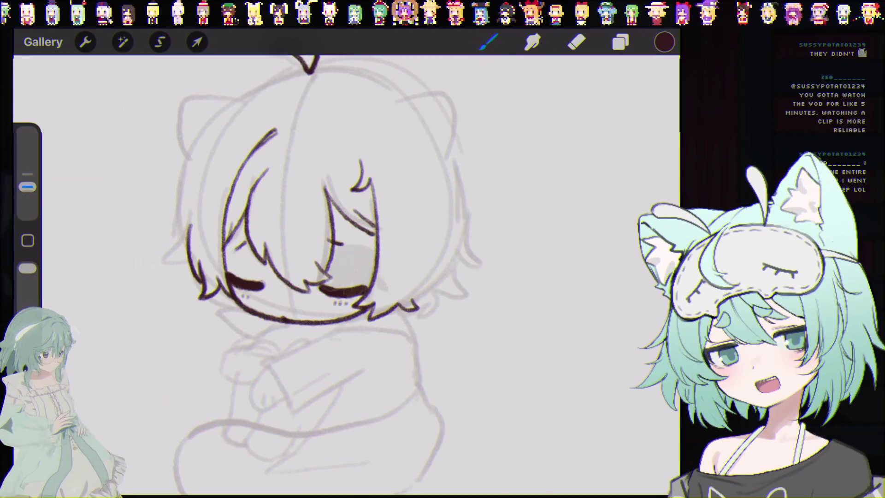
pyautogui.moveTo(305, 230); pyautogui.dragTo(337, 279)
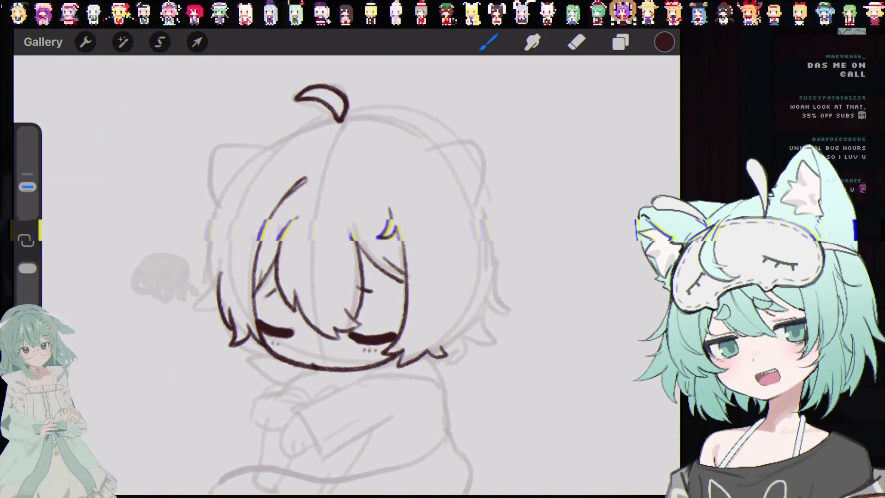
pyautogui.scroll(2, 323, 254)
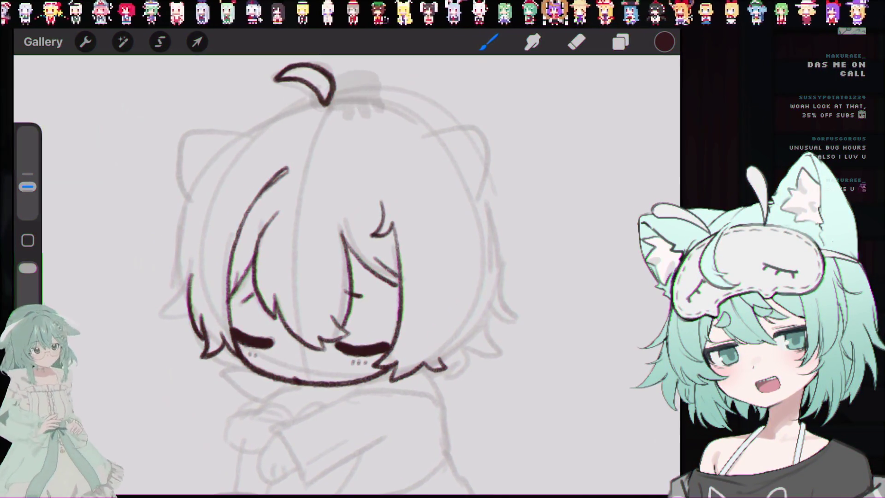
pyautogui.press('e')
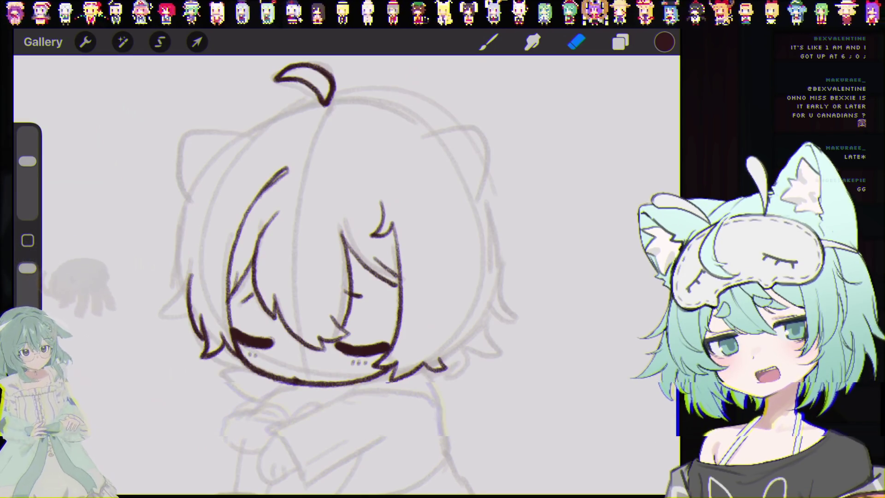
# Switch back to the Brush (B) to keep inking over the grey sketch
pyautogui.press('b')
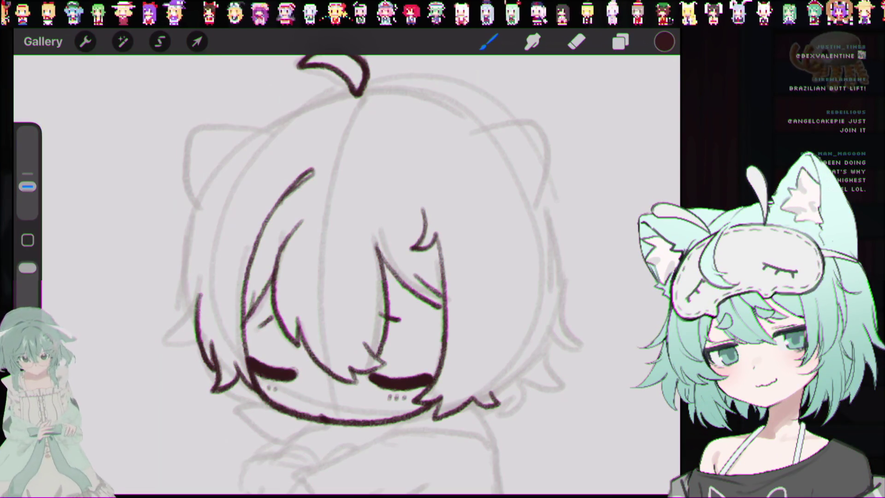
pyautogui.scroll(3, 323, 277)
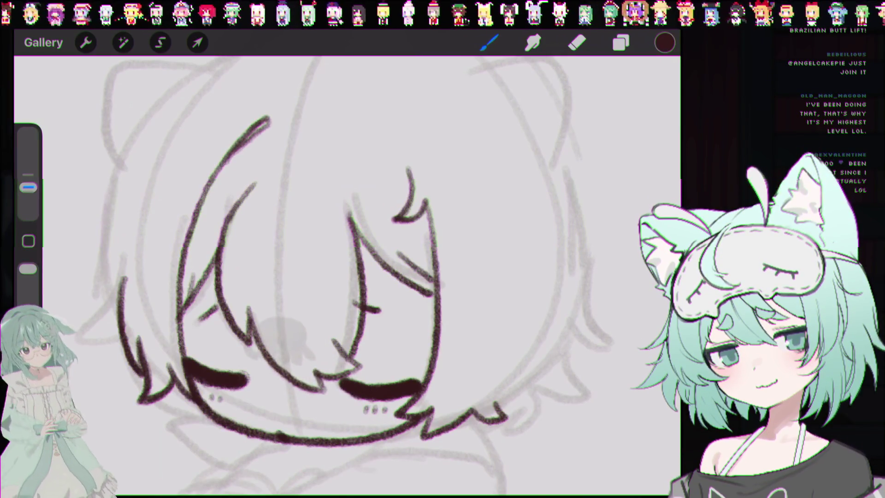
pyautogui.scroll(-2, 324, 277)
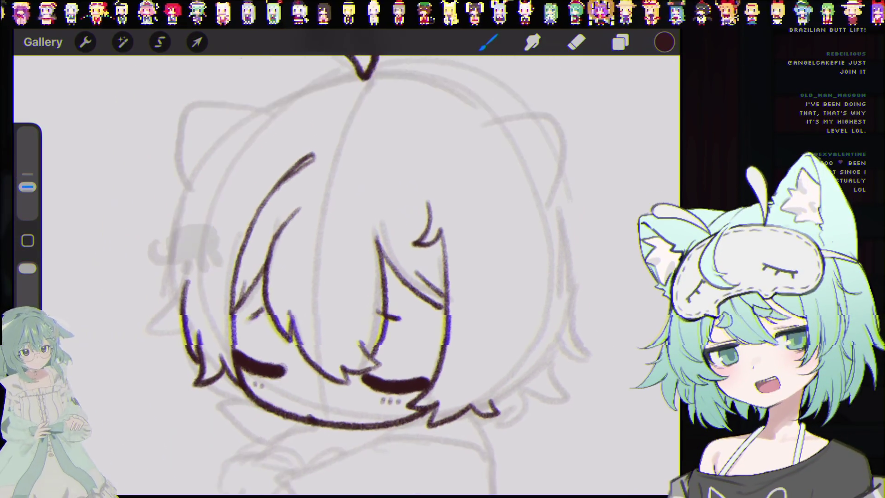
pyautogui.scroll(2, 341, 276)
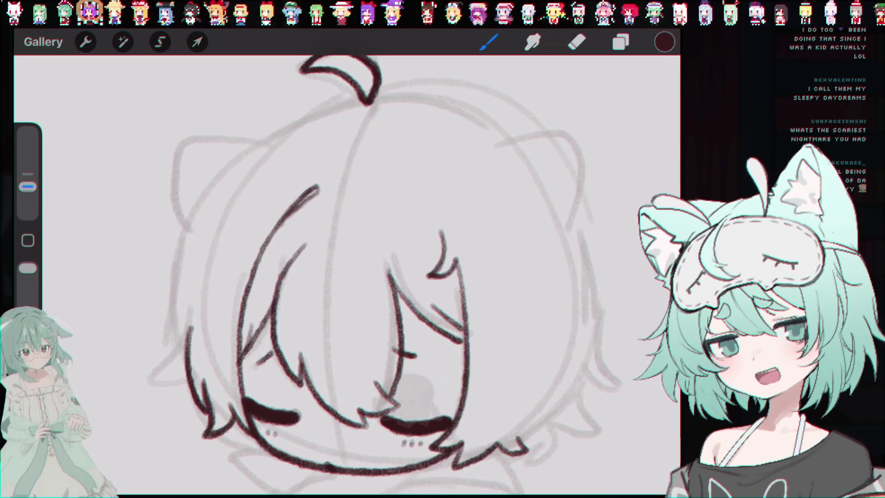
pyautogui.scroll(-5, 346, 277)
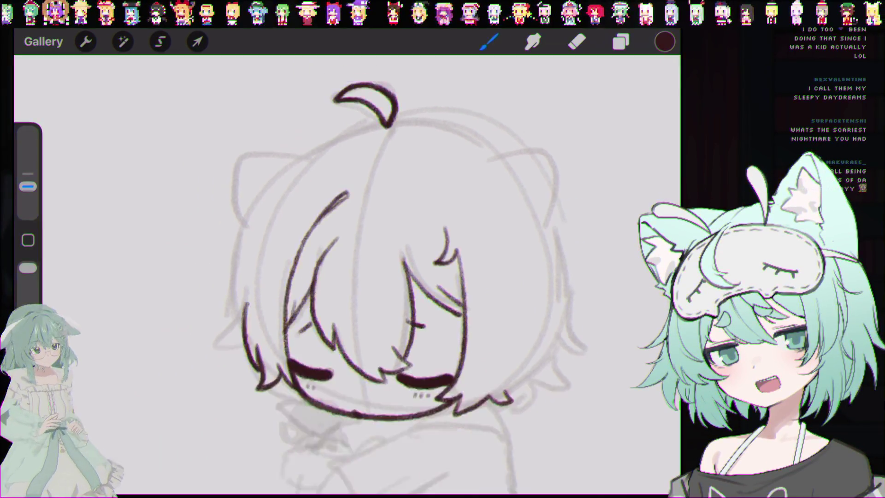
pyautogui.scroll(-3, 392, 276)
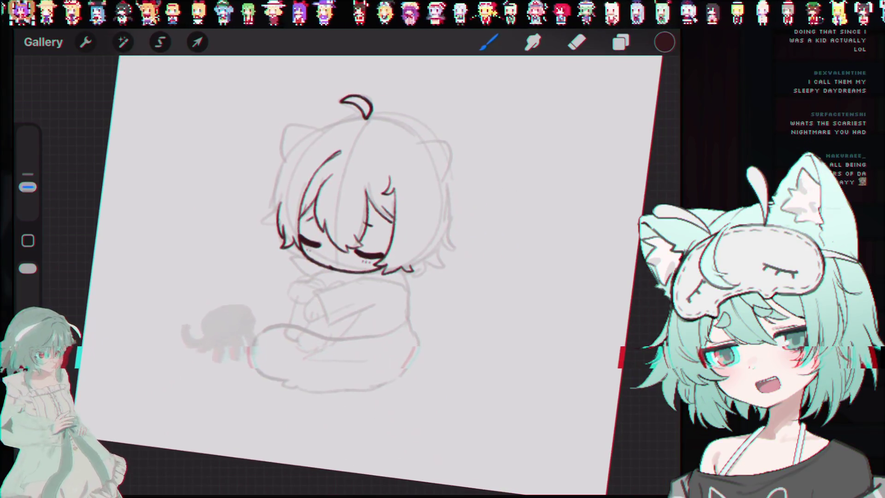
pyautogui.scroll(3, 346, 254)
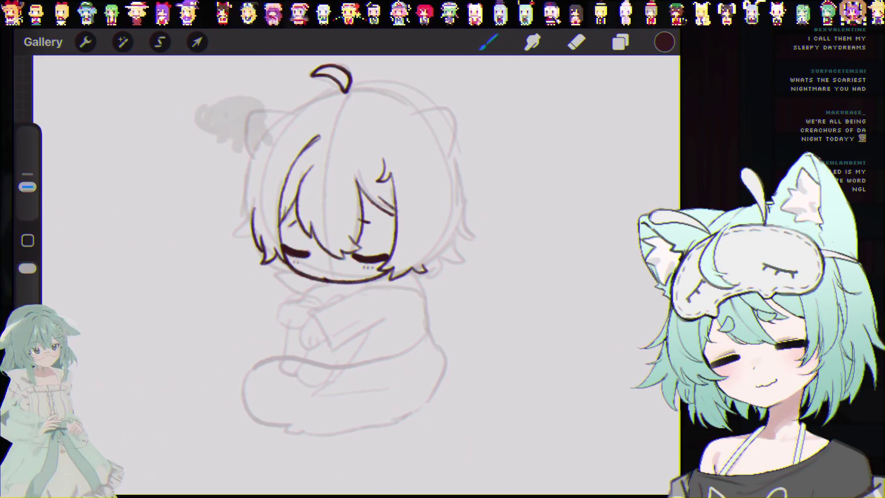
pyautogui.scroll(2, 351, 267)
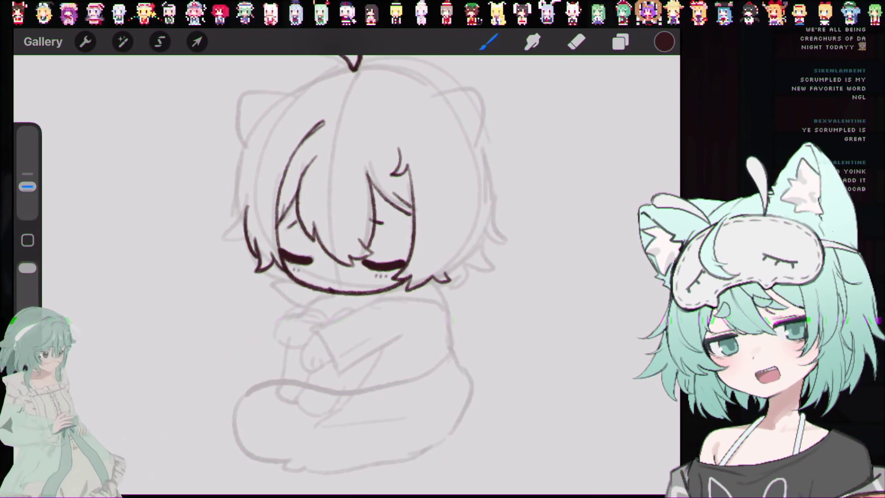
pyautogui.scroll(3, 347, 277)
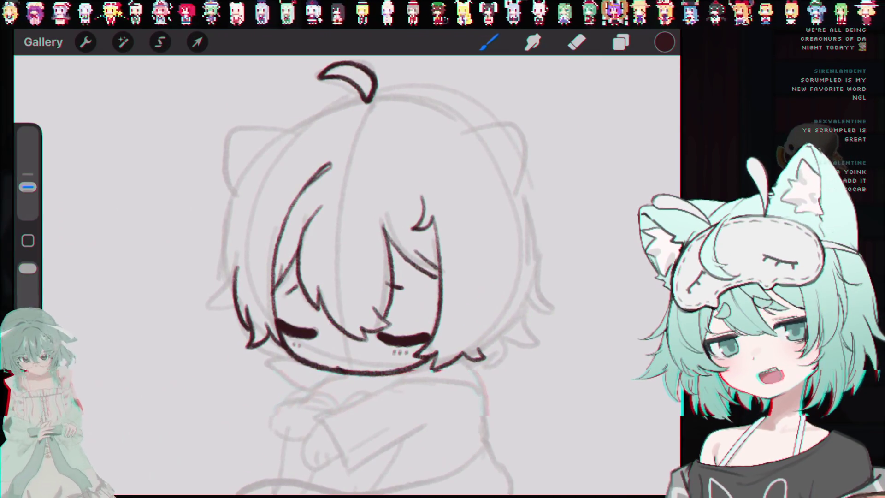
# Ink the left cat ear outline from the hairline, undoing two failed attempts first
pyautogui.scroll(2, 351, 259)
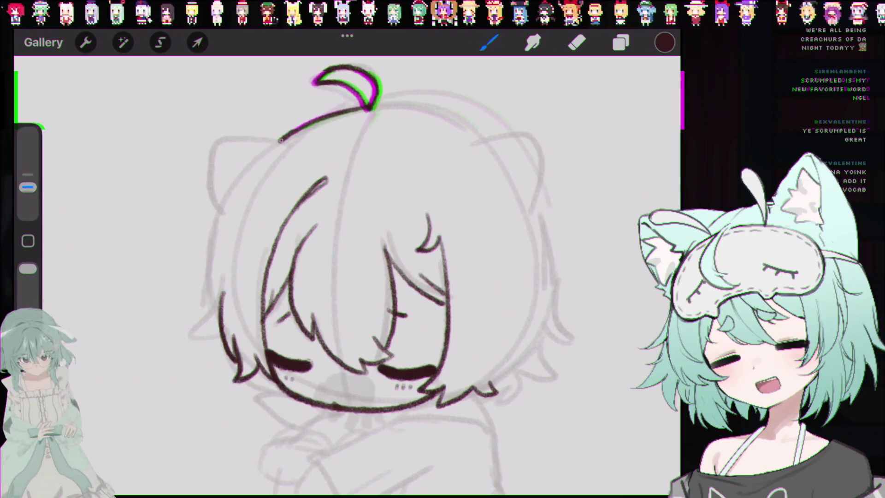
pyautogui.moveTo(198, 157); pyautogui.dragTo(213, 218)
pyautogui.hotkey('ctrl', 'z')
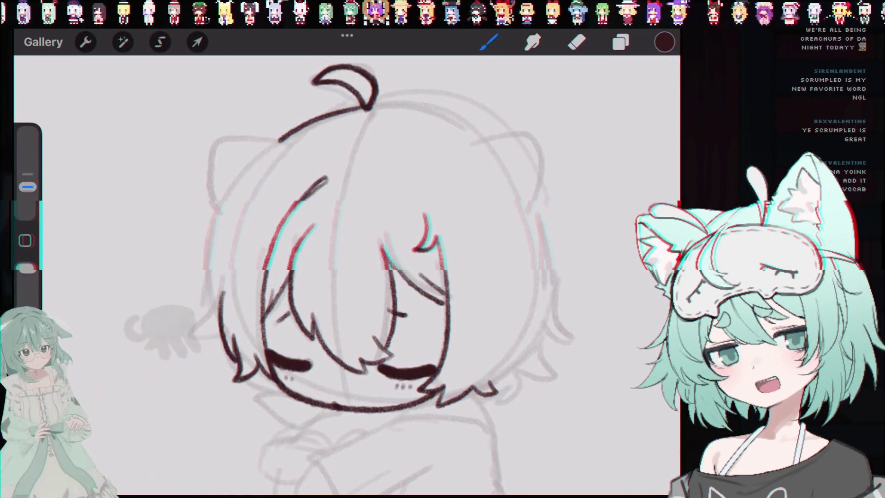
pyautogui.moveTo(280, 138)
pyautogui.mouseDown()
pyautogui.moveTo(217, 138)
pyautogui.moveTo(213, 198)
pyautogui.mouseUp()
pyautogui.hotkey('ctrl', 'z')
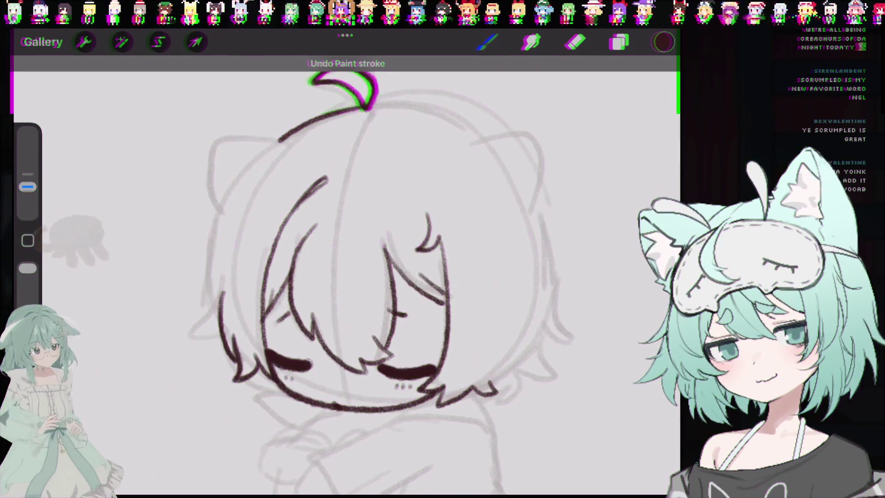
pyautogui.moveTo(280, 138); pyautogui.dragTo(215, 208)
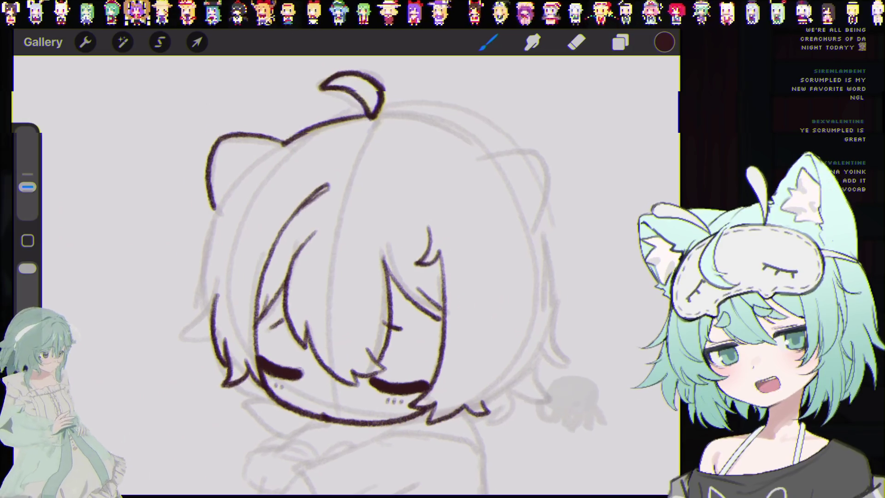
# Join the ear line to the head with a short stroke, then zoom back out
pyautogui.scroll(5, 277, 138)
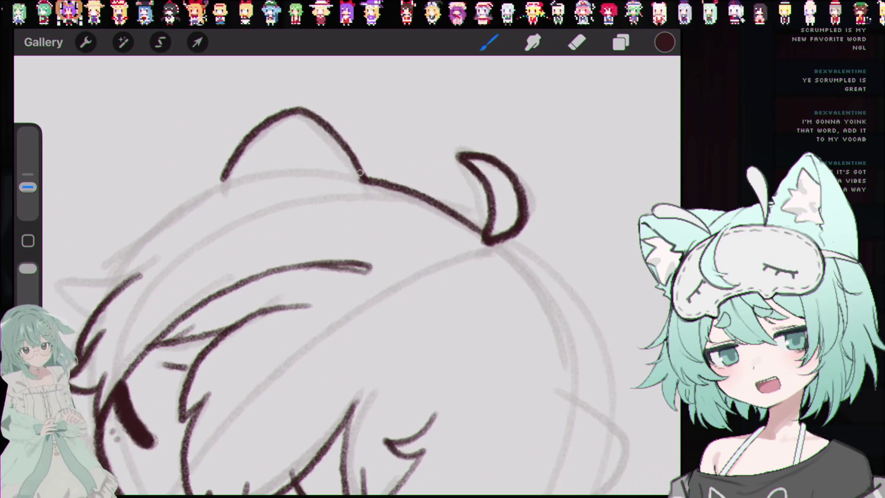
pyautogui.moveTo(358, 170); pyautogui.dragTo(364, 178)
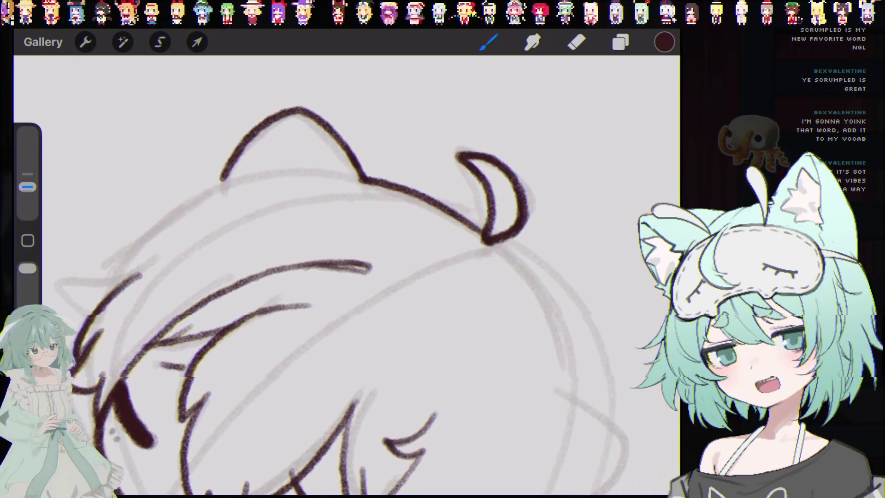
pyautogui.scroll(-5, 346, 313)
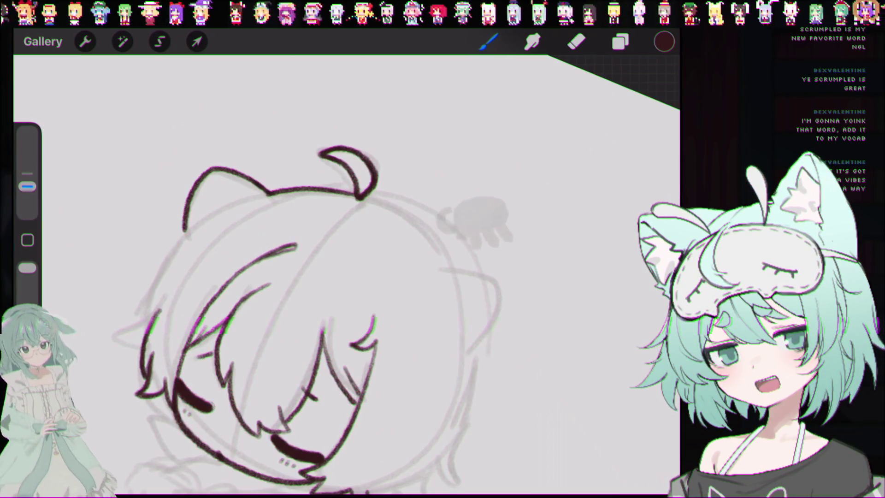
pyautogui.scroll(-3, 323, 299)
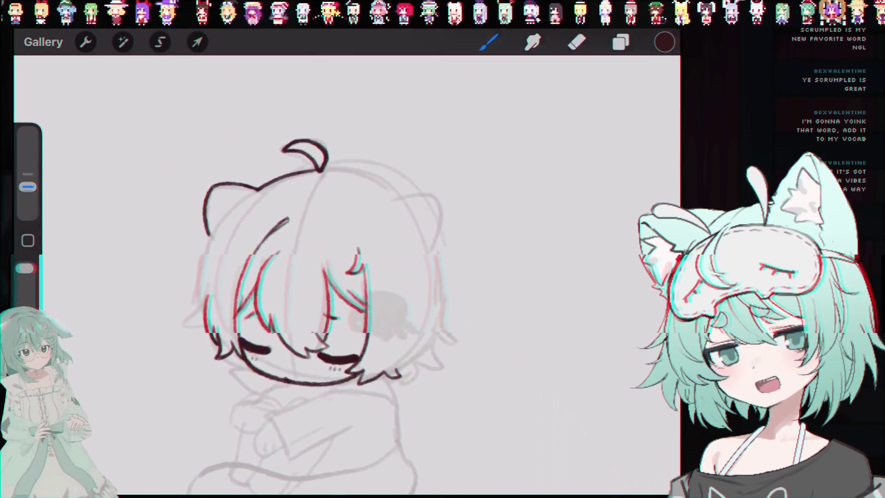
pyautogui.scroll(-2, 346, 277)
pyautogui.scroll(3, 300, 254)
pyautogui.scroll(1, 313, 277)
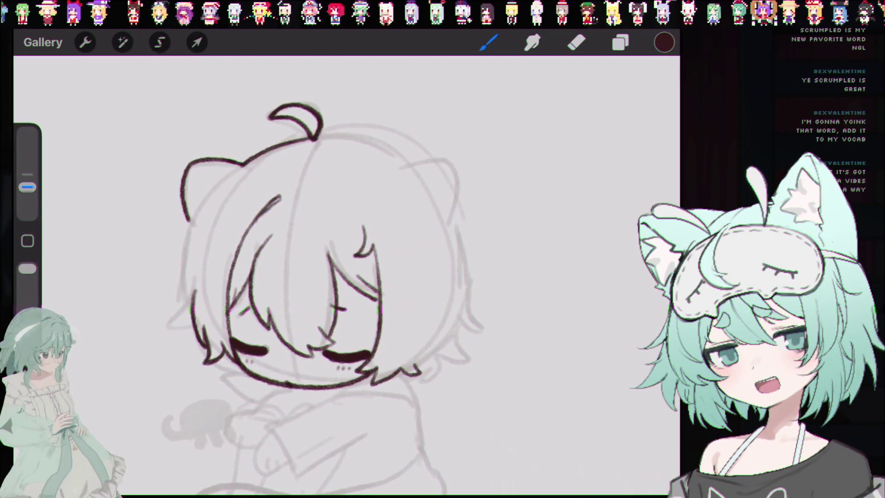
pyautogui.hscroll(-3, 323, 277)
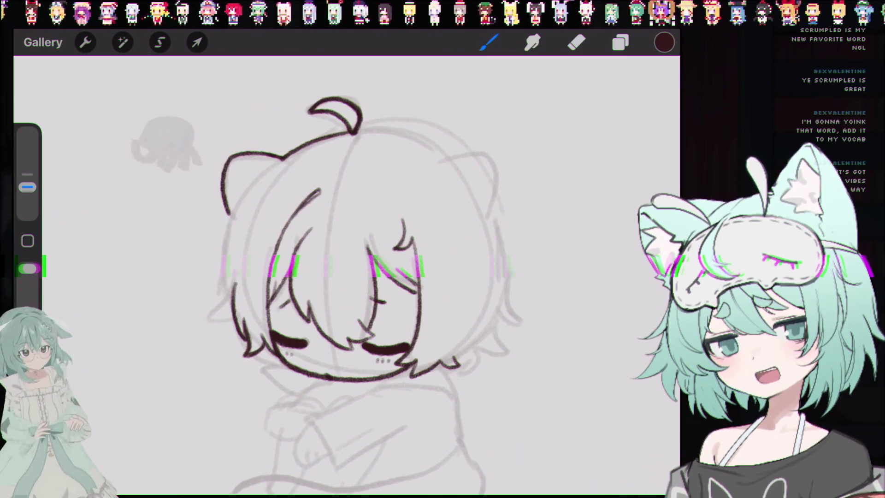
pyautogui.moveTo(337, 97)
pyautogui.mouseDown()
pyautogui.moveTo(336, 108)
pyautogui.moveTo(297, 89)
pyautogui.moveTo(277, 112)
pyautogui.mouseUp()
# Pan down to bring the seated body sketch below the head into view
pyautogui.moveTo(323, 369); pyautogui.dragTo(299, 212)
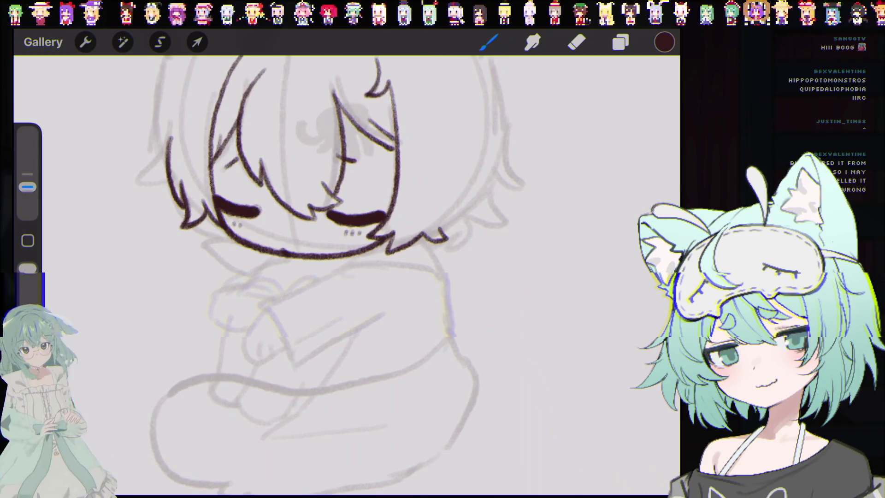
# Check the canvas in full-screen view and undo the last hair stroke
pyautogui.scroll(-2, 323, 231)
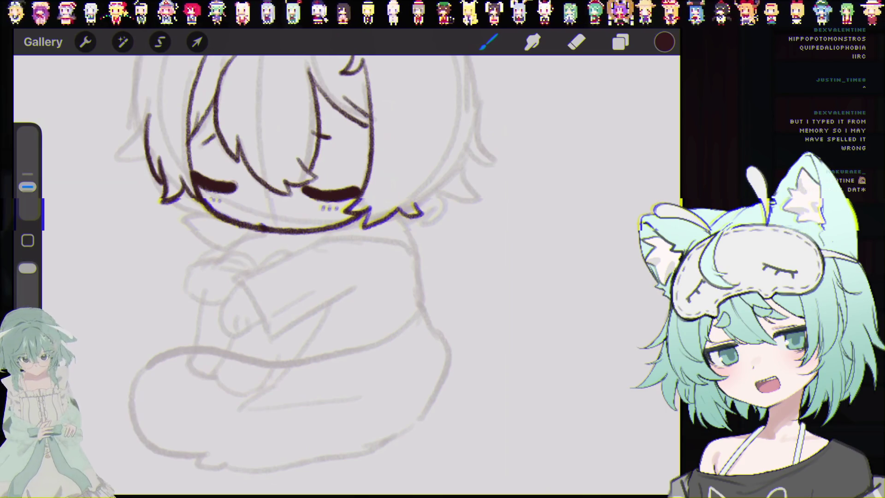
pyautogui.hotkey('ctrl', 'f')
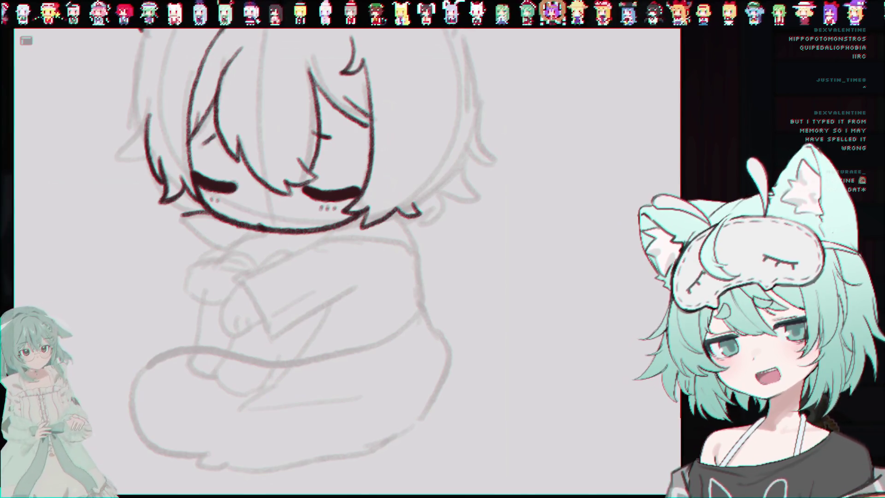
pyautogui.hotkey('ctrl', 'f')
pyautogui.hotkey('ctrl', 'z')
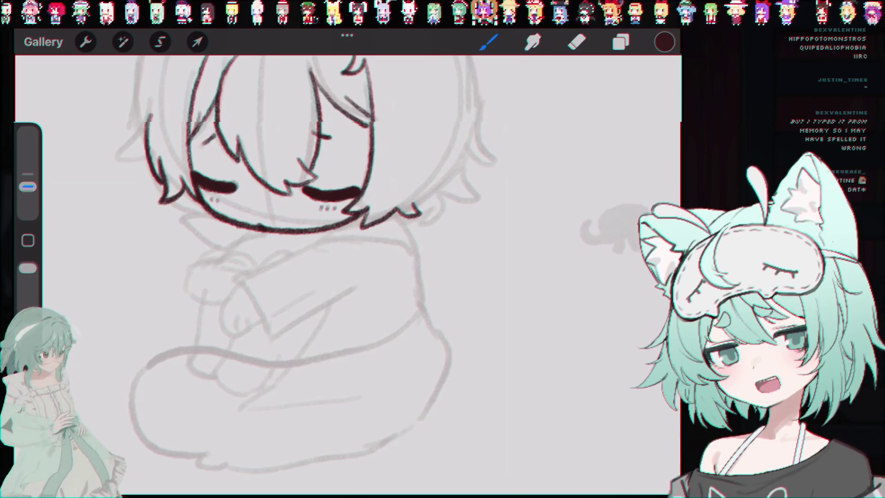
# Ink the neck line from the chin toward the shoulder, discarding three stray attempts
pyautogui.moveTo(184, 216); pyautogui.dragTo(230, 249)
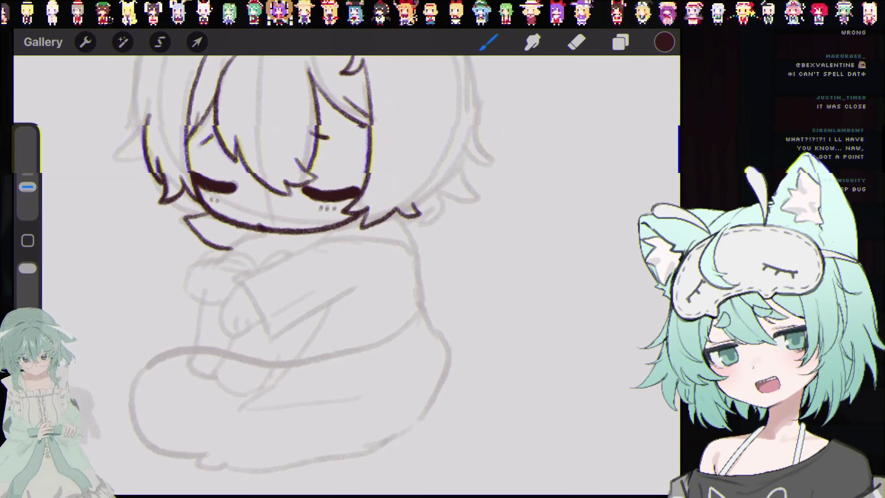
pyautogui.hotkey('ctrl', 'z')
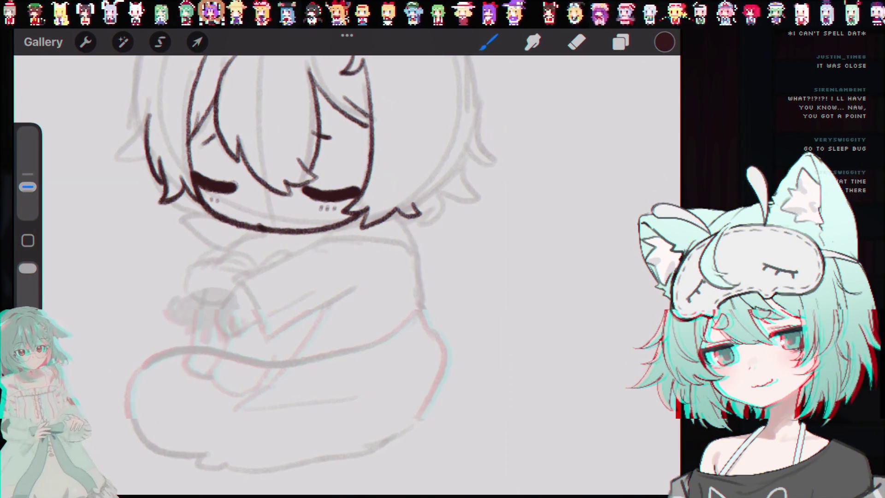
pyautogui.moveTo(221, 248); pyautogui.dragTo(257, 230)
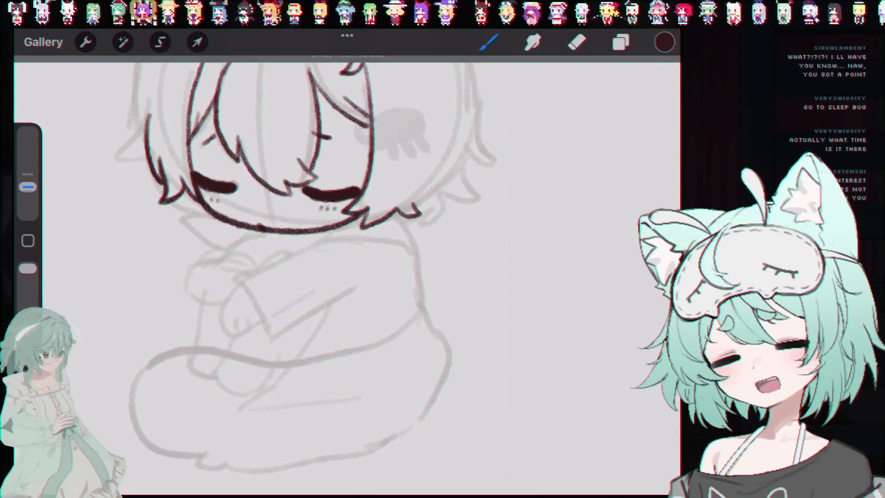
pyautogui.hotkey('ctrl', 'z')
pyautogui.hotkey('ctrl', 'z')
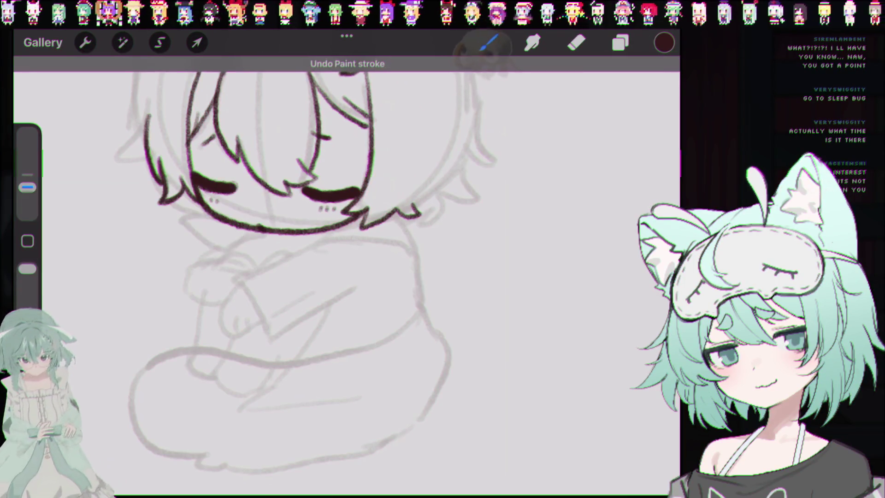
pyautogui.moveTo(218, 259); pyautogui.dragTo(251, 272)
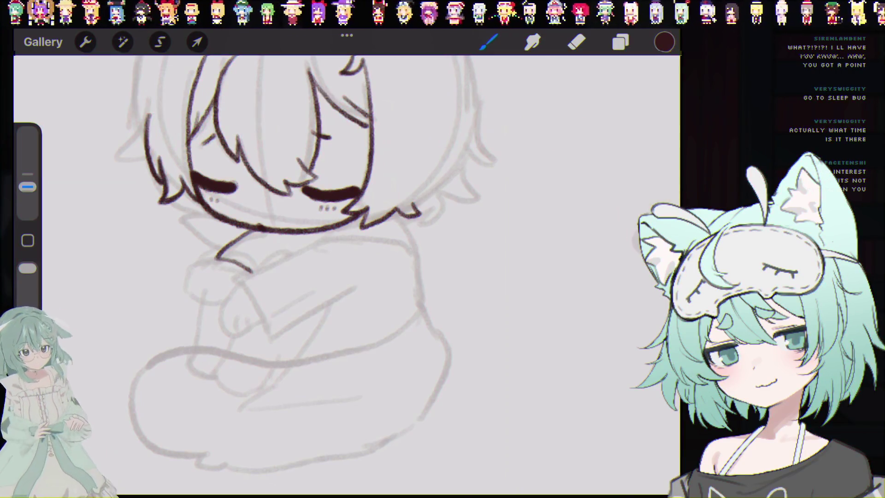
pyautogui.hotkey('ctrl', 'z')
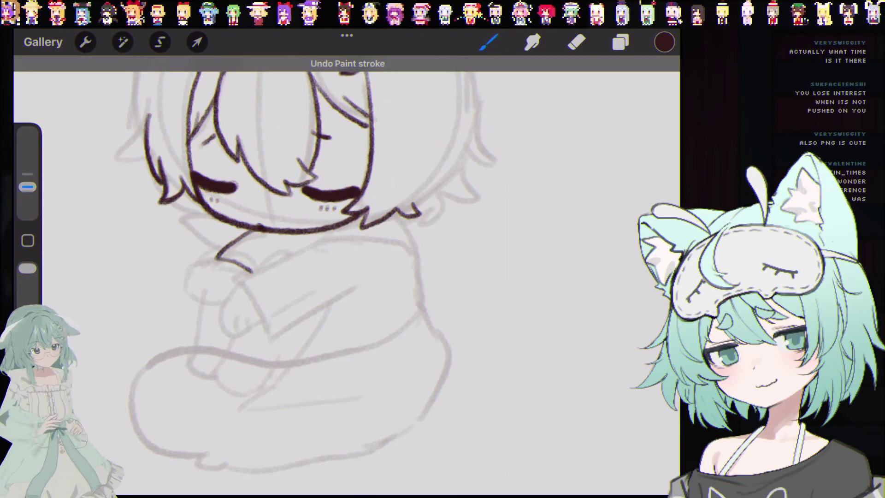
pyautogui.moveTo(211, 212); pyautogui.dragTo(204, 240)
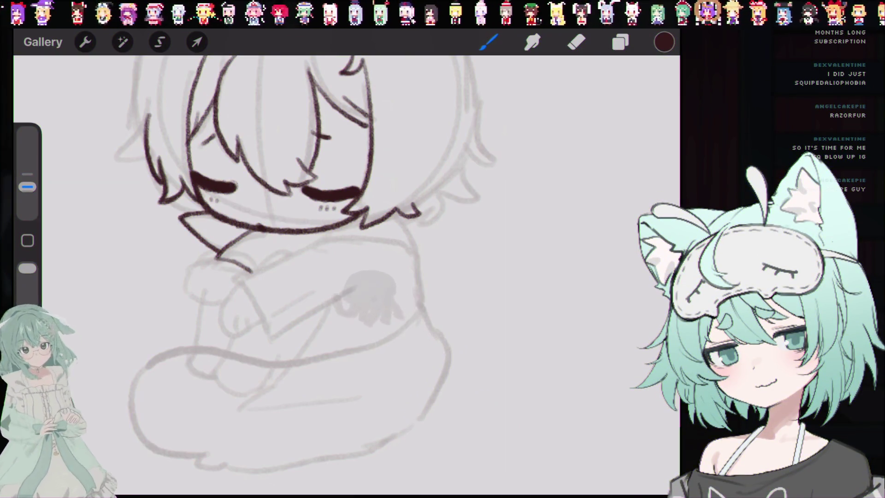
pyautogui.moveTo(295, 257)
pyautogui.mouseDown()
pyautogui.moveTo(320, 256)
pyautogui.moveTo(282, 261)
pyautogui.mouseUp()
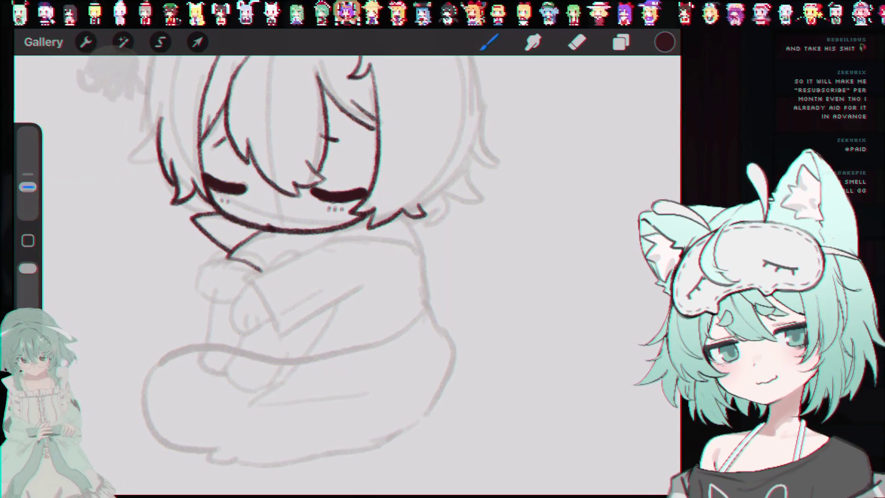
pyautogui.scroll(-2, 300, 231)
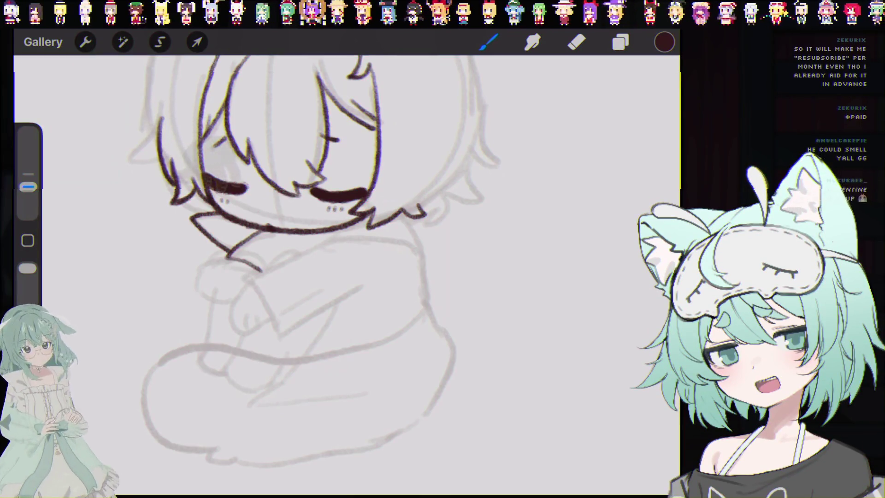
# Ink the arm line from the shoulder toward the hands, then undo that stroke
pyautogui.scroll(3, 299, 208)
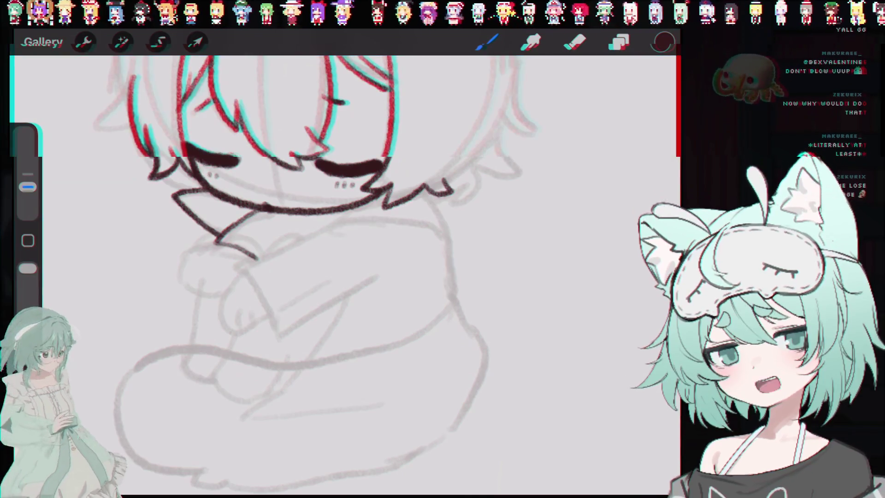
pyautogui.moveTo(331, 225)
pyautogui.mouseDown()
pyautogui.moveTo(261, 257)
pyautogui.moveTo(259, 284)
pyautogui.mouseUp()
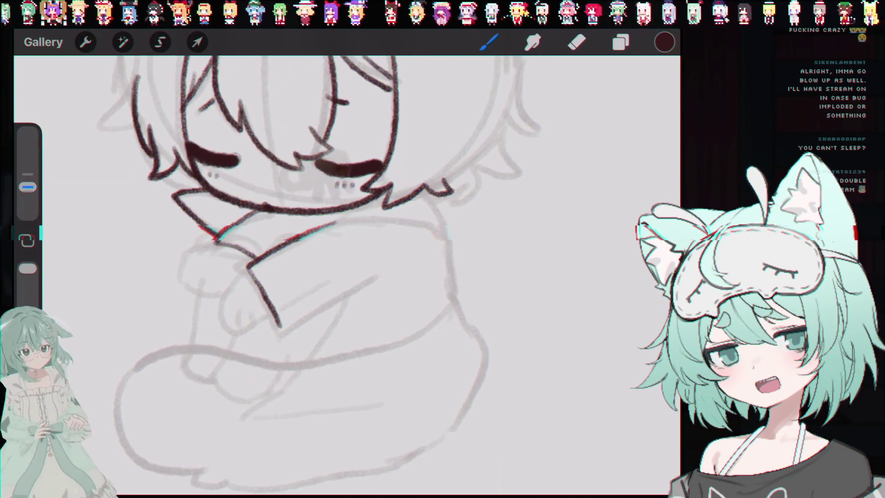
pyautogui.press('e')
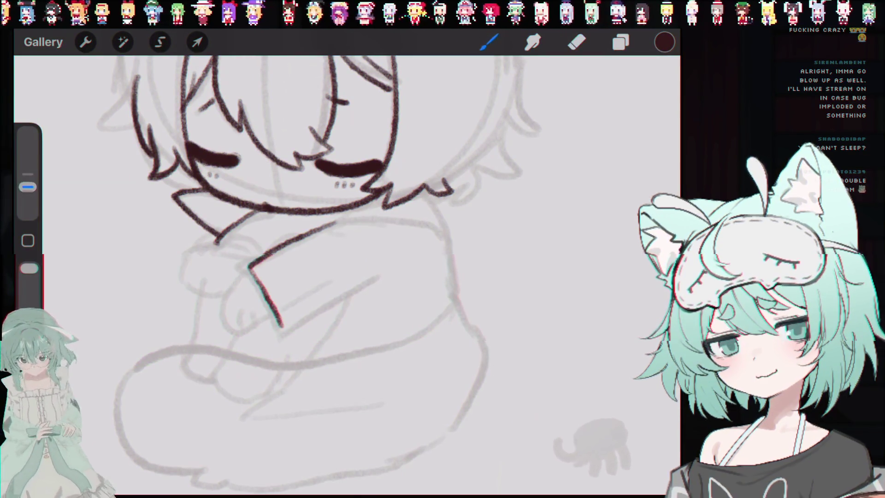
pyautogui.press('b')
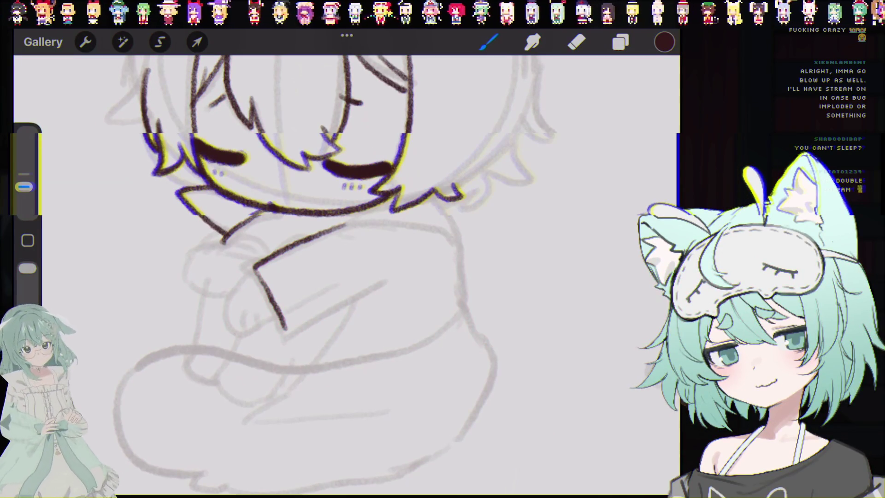
pyautogui.hotkey('ctrl', 'z')
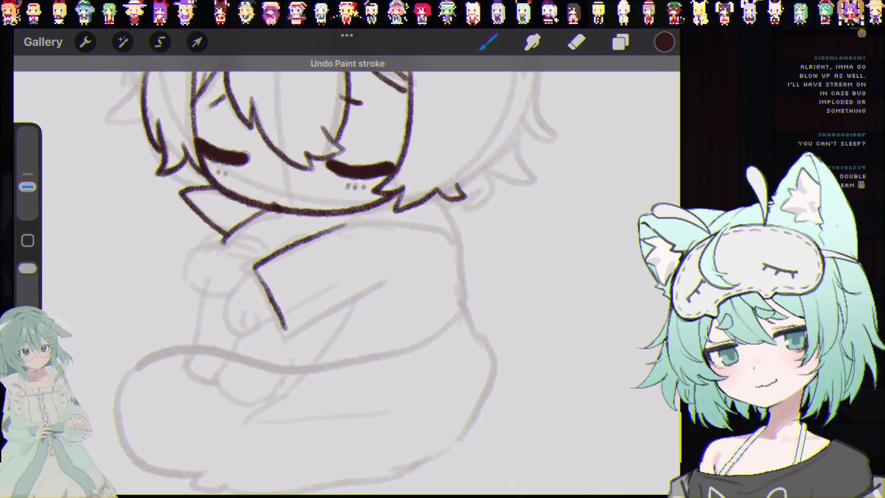
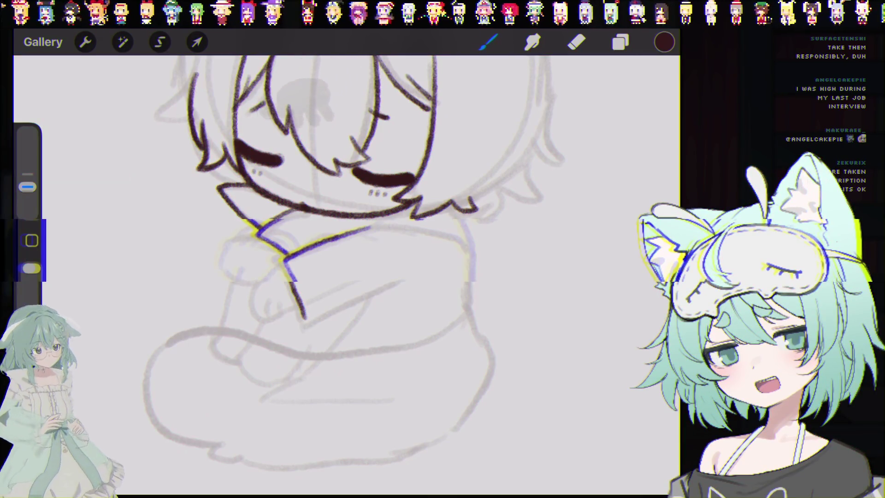
# Undo the grey smudge over the left closed eye, leaving a solid dark eye line
pyautogui.hotkey('ctrl', 'z')
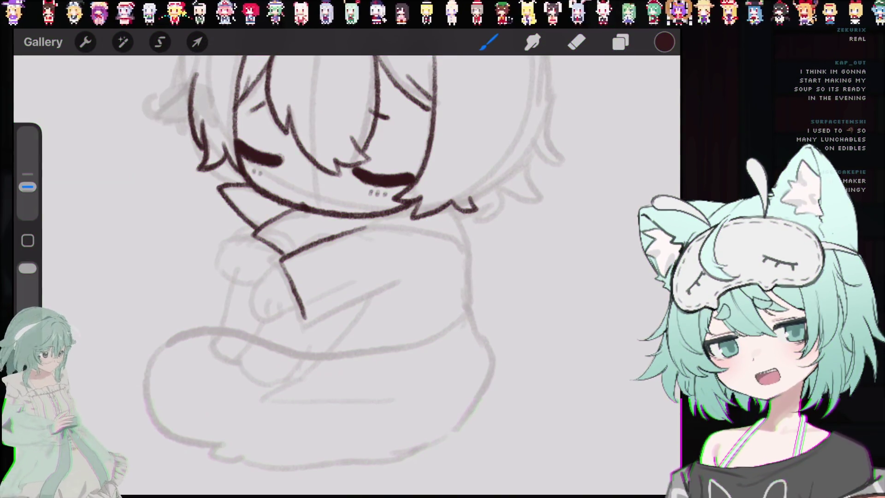
pyautogui.scroll(-1, 341, 243)
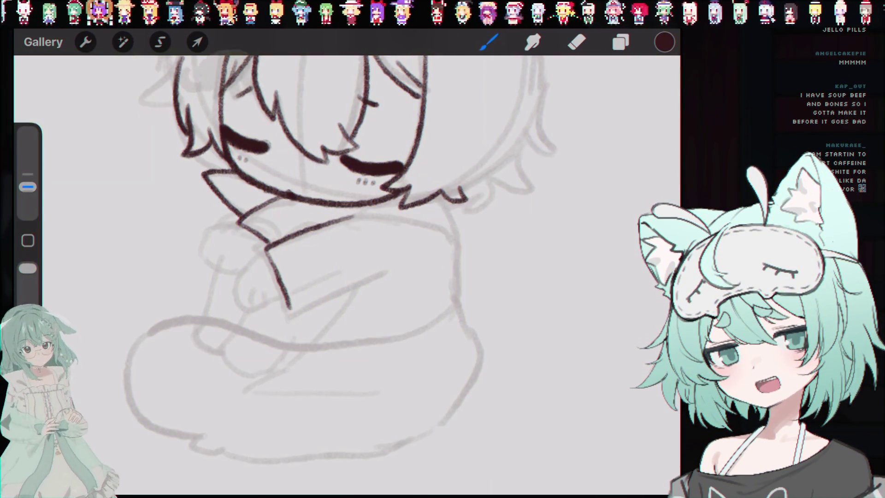
pyautogui.scroll(1, 295, 258)
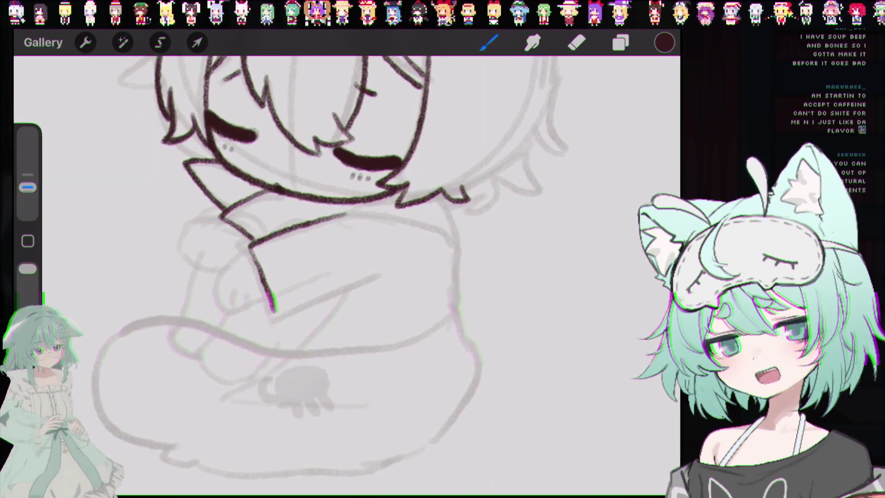
pyautogui.scroll(2, 323, 253)
pyautogui.scroll(-3, 323, 253)
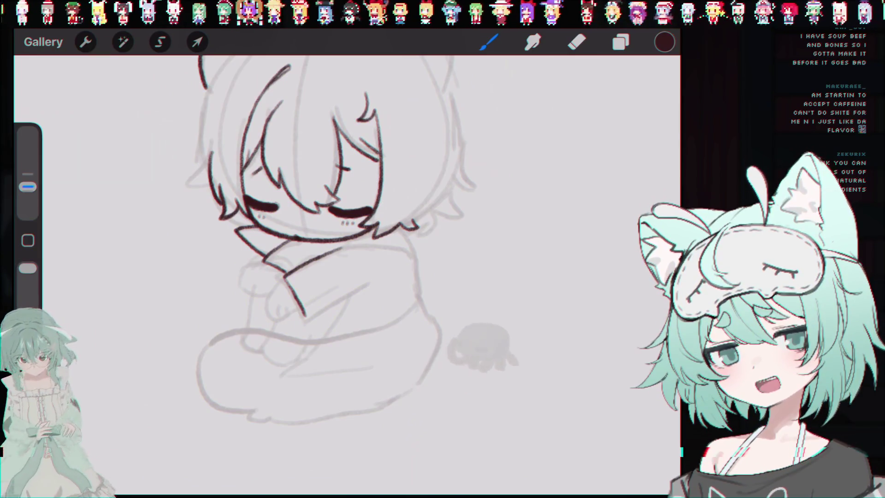
pyautogui.scroll(2, 323, 253)
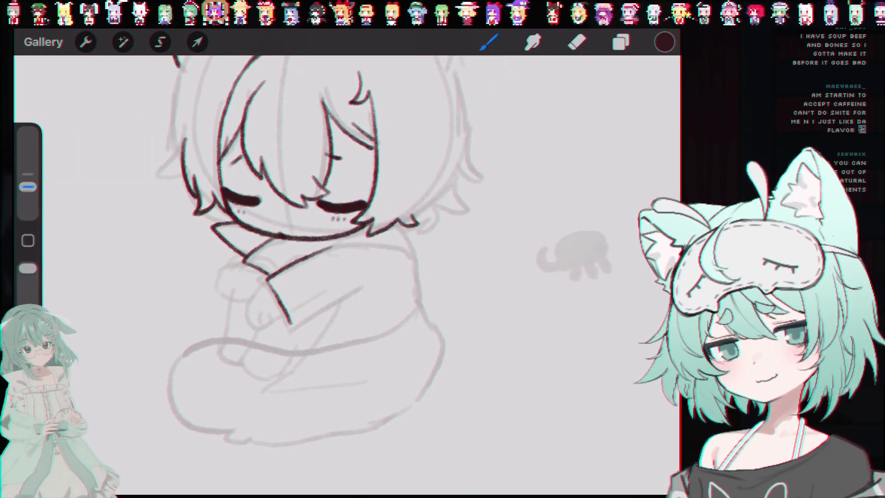
pyautogui.scroll(2, 299, 231)
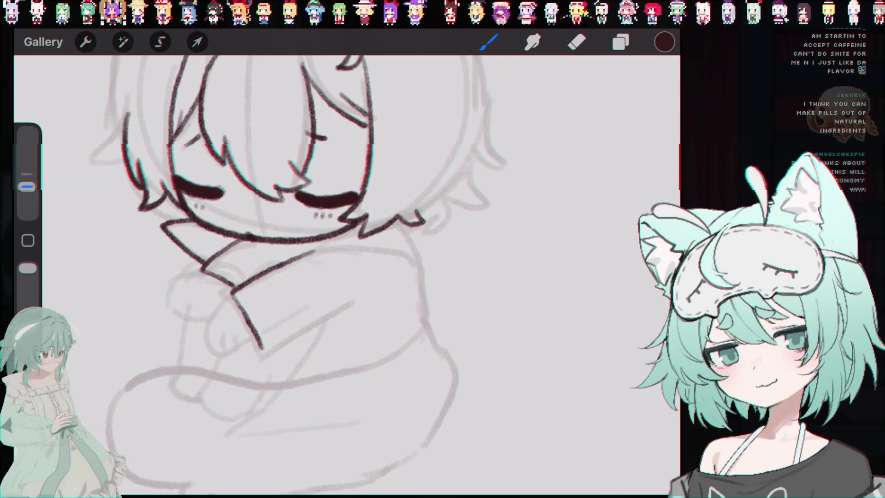
pyautogui.scroll(-3, 300, 231)
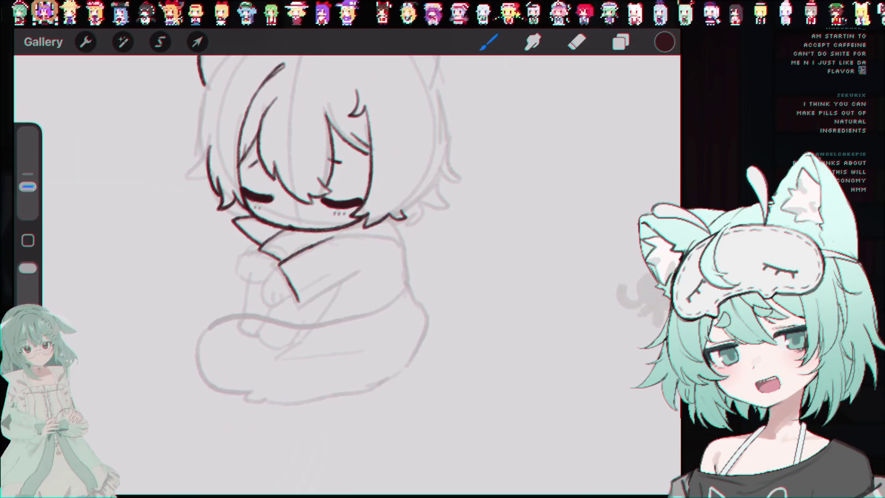
pyautogui.scroll(1, 300, 231)
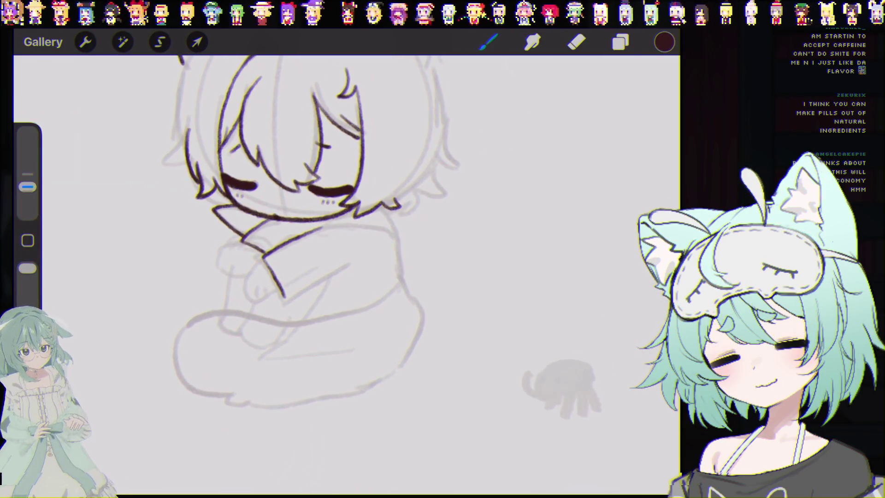
pyautogui.scroll(1, 300, 230)
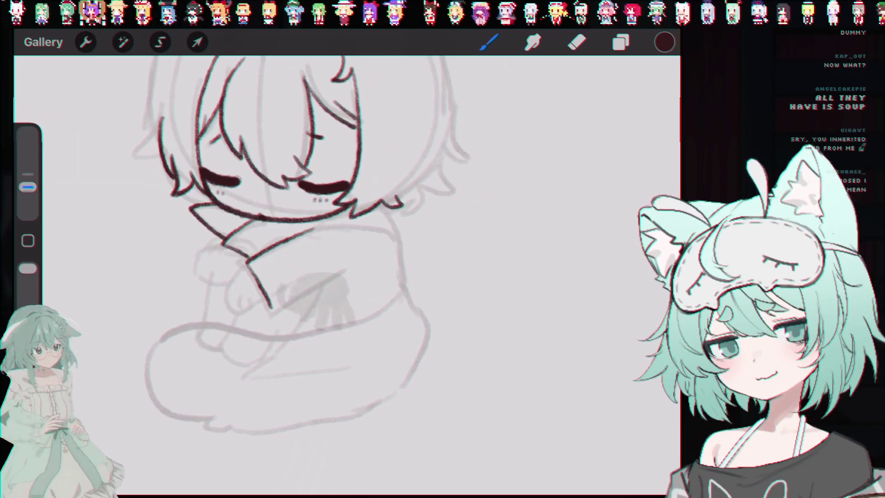
# Try a bottom-edge stroke on the hugging sleeve, then undo it
pyautogui.moveTo(272, 307); pyautogui.dragTo(342, 271)
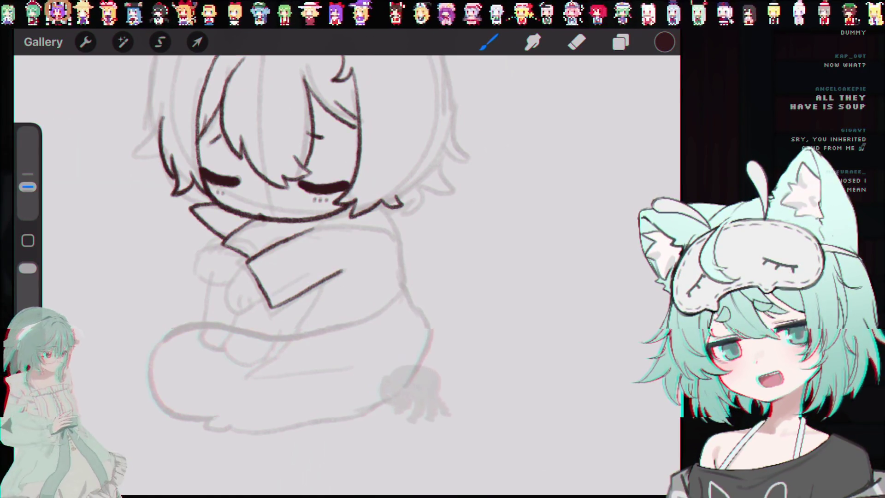
pyautogui.hotkey('ctrl', 'z')
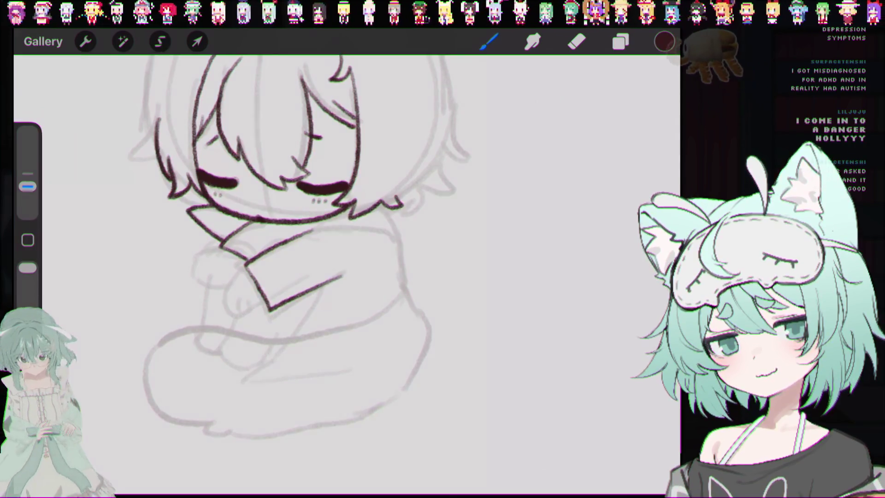
pyautogui.scroll(2, 304, 231)
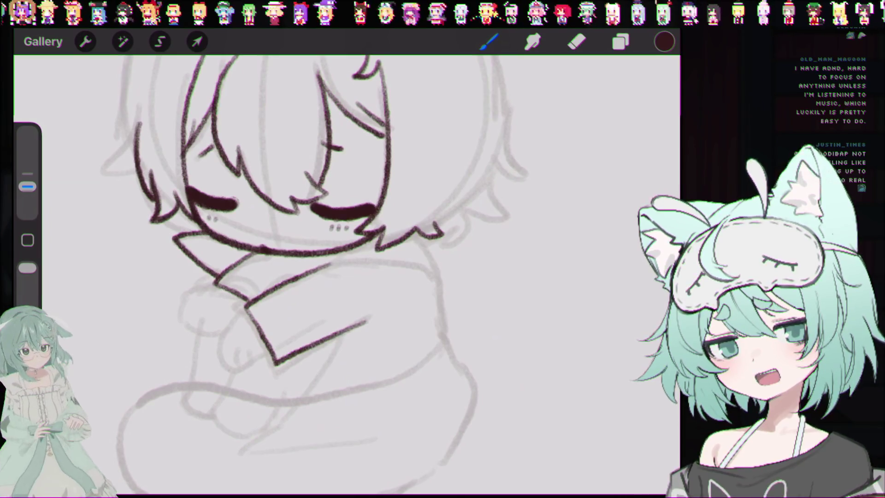
pyautogui.scroll(2, 295, 203)
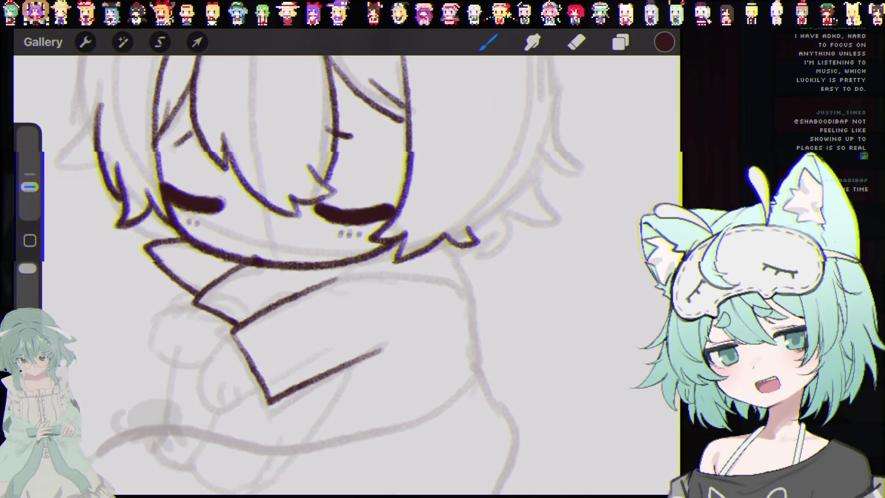
pyautogui.scroll(-3, 295, 276)
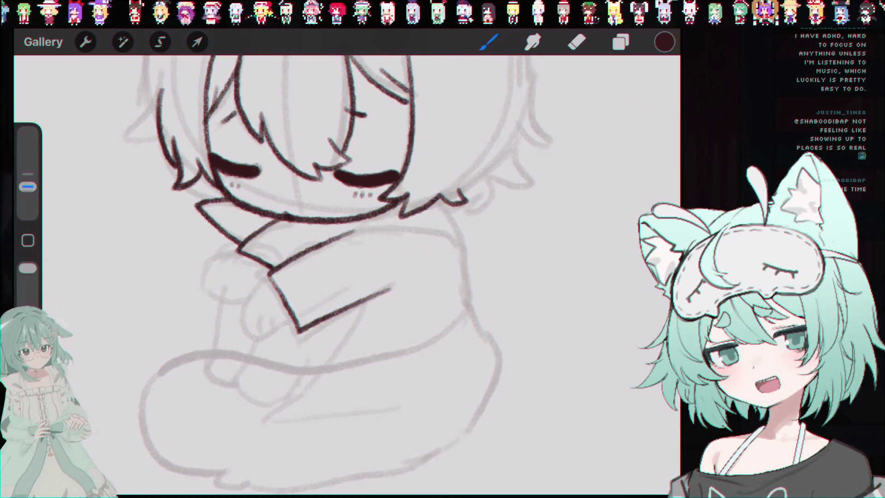
# Undo five recent ink strokes, from the top of the hair to around the collar
pyautogui.scroll(2, 323, 207)
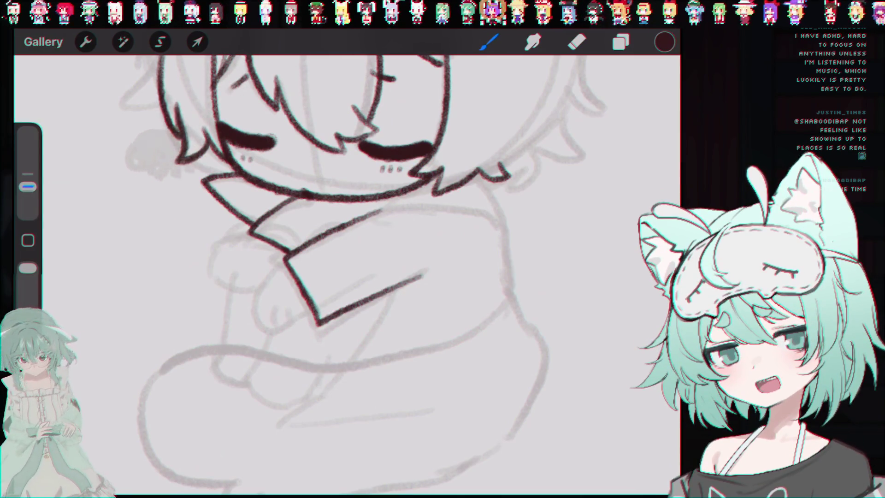
pyautogui.hotkey('ctrl', 'z')
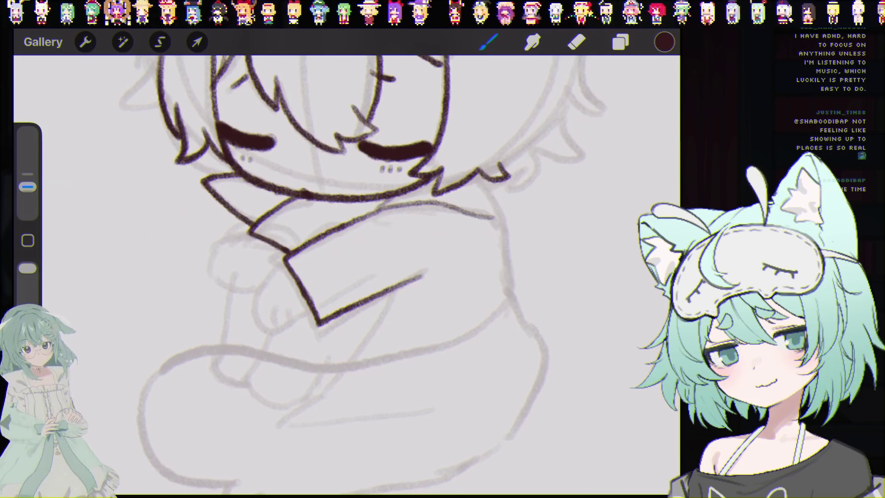
pyautogui.hotkey('ctrl', 'z')
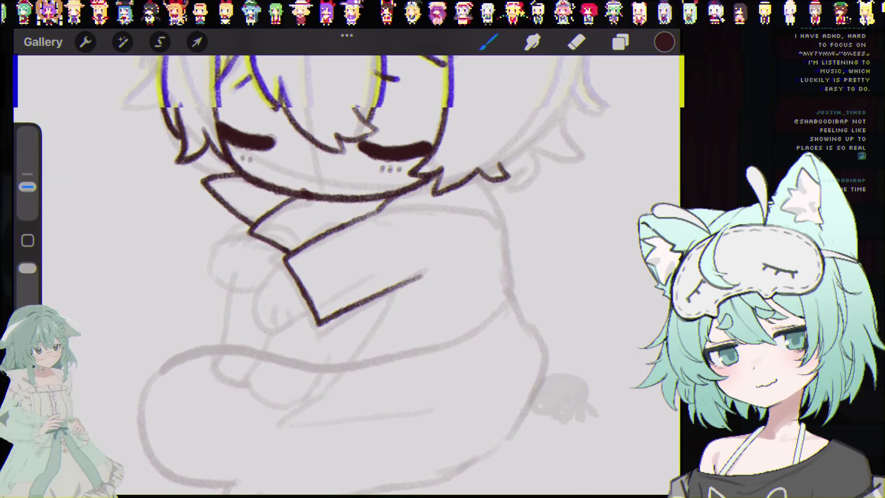
pyautogui.hotkey('ctrl', 'z')
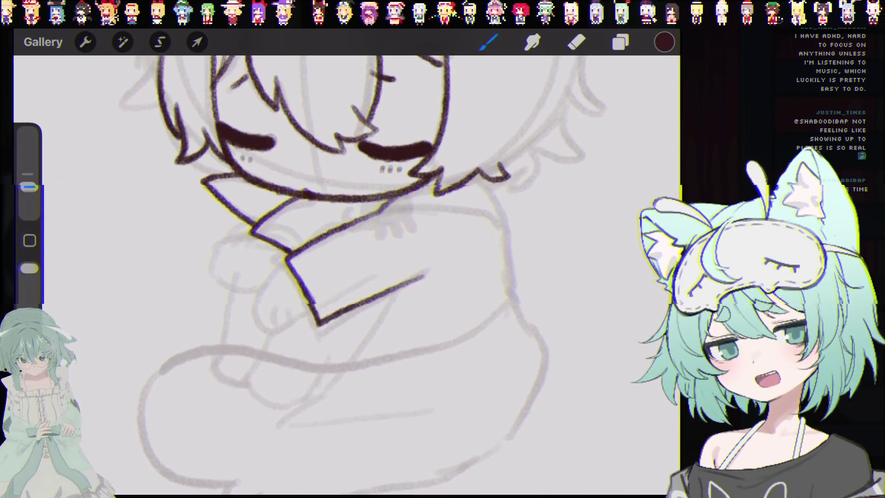
pyautogui.hotkey('ctrl', 'z')
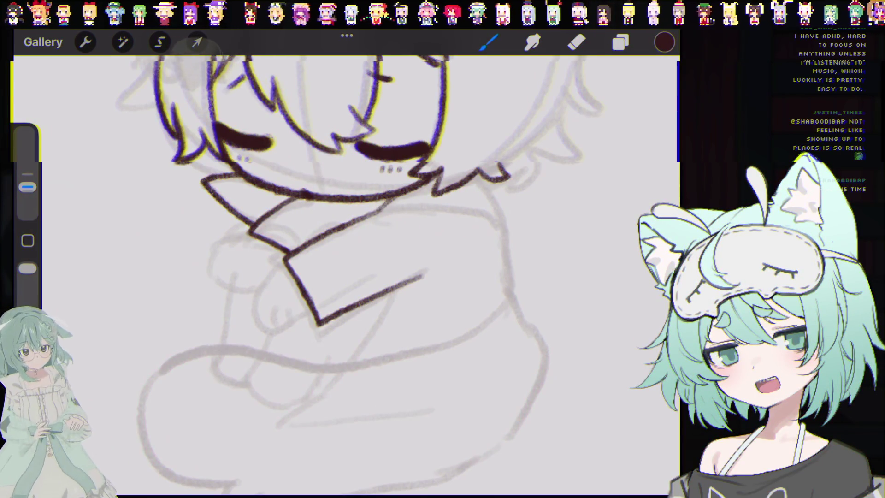
pyautogui.hotkey('ctrl', 'z')
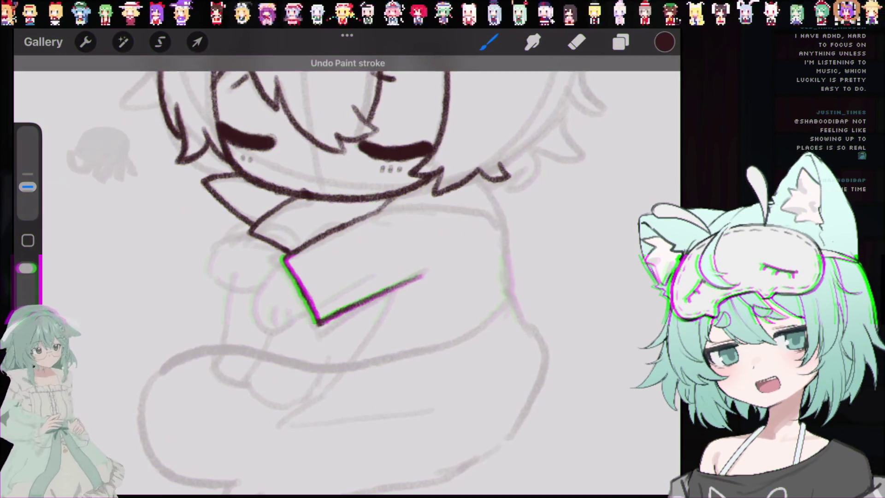
pyautogui.scroll(5, 323, 253)
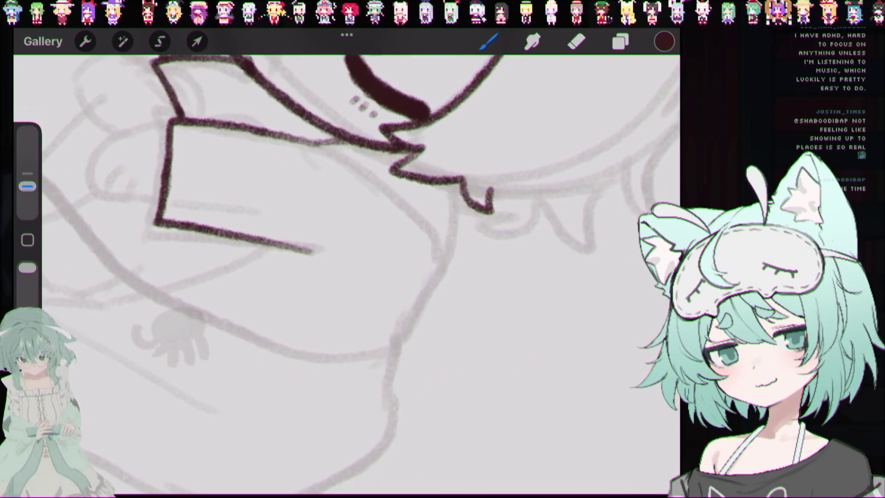
# Ink the collar's diagonal edge, then add a line running down toward the chest
pyautogui.moveTo(314, 144)
pyautogui.mouseDown()
pyautogui.moveTo(331, 147)
pyautogui.moveTo(425, 237)
pyautogui.moveTo(448, 275)
pyautogui.mouseUp()
pyautogui.hotkey('ctrl', 'z')
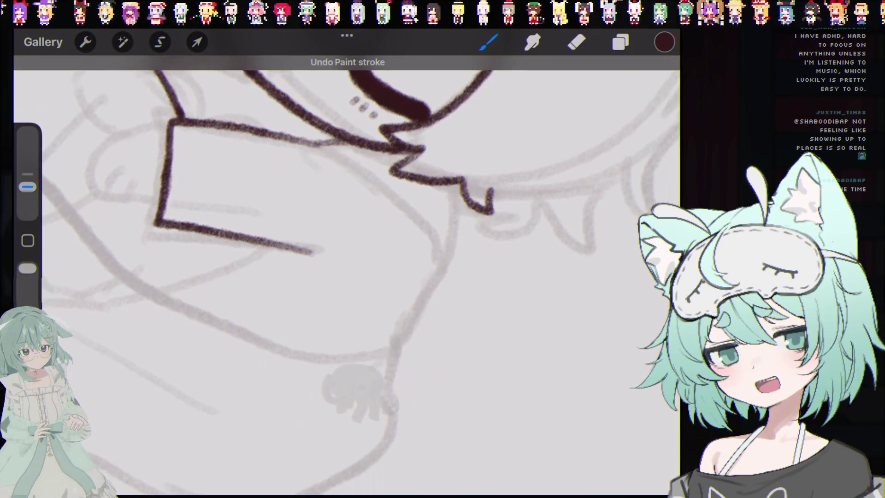
pyautogui.hotkey('ctrl', 'shift', 'z')
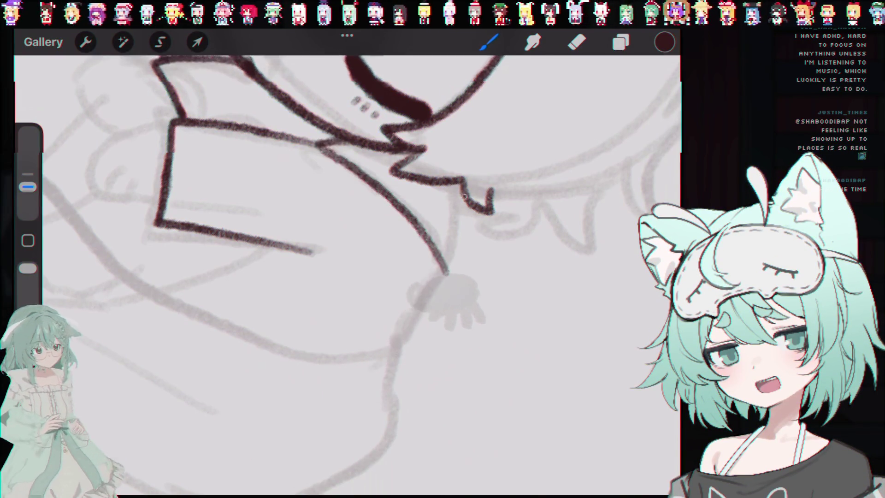
pyautogui.moveTo(465, 195); pyautogui.dragTo(454, 267)
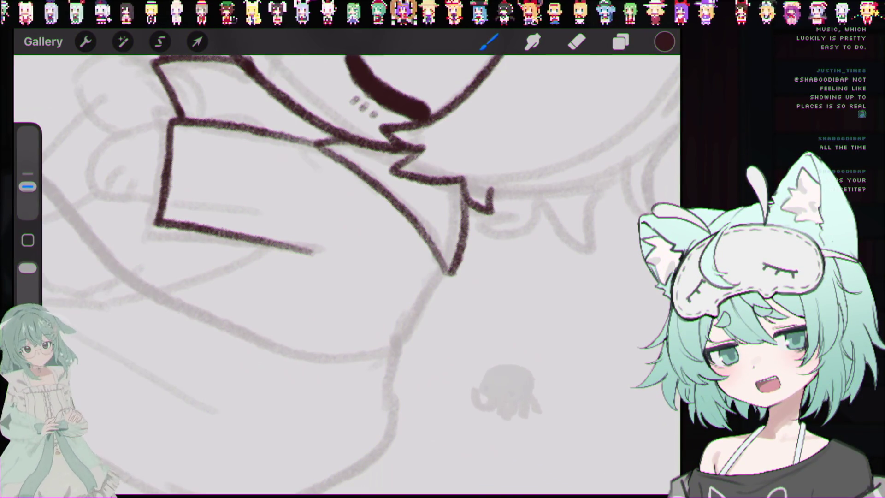
pyautogui.scroll(-5, 346, 272)
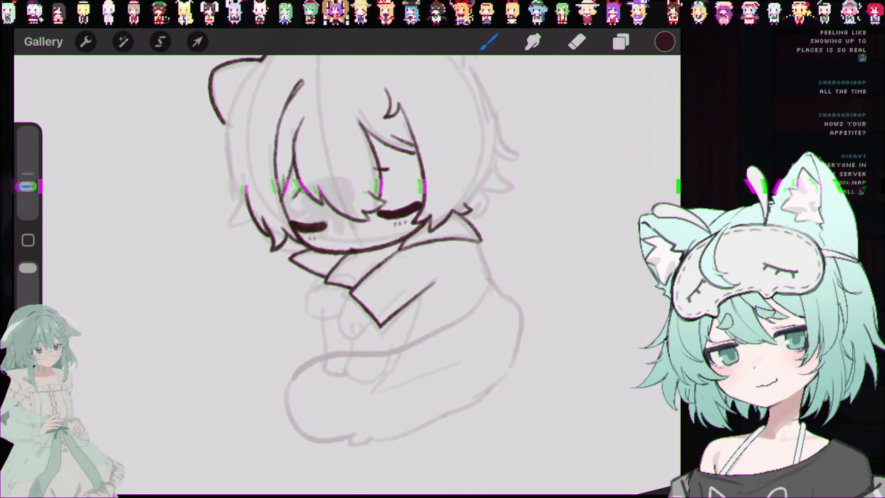
# Redraw the bottom of the collar's V with a slightly thicker horizontal stroke
pyautogui.scroll(3, 346, 272)
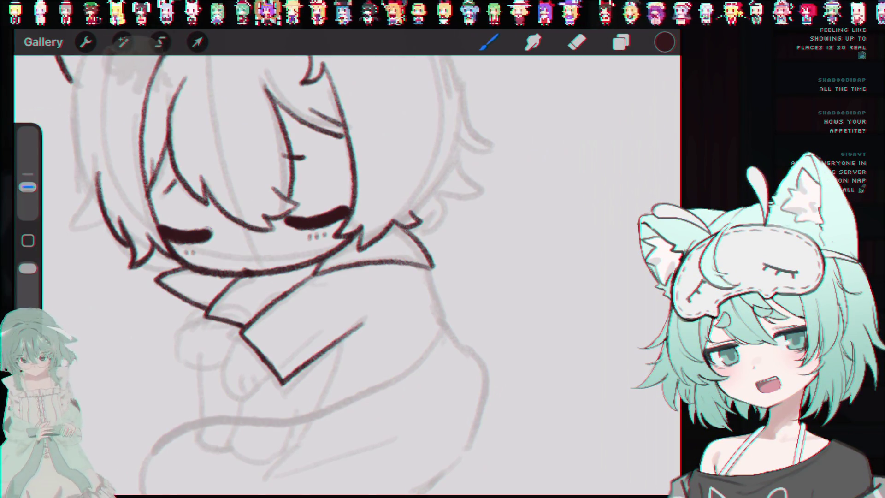
pyautogui.moveTo(256, 355); pyautogui.dragTo(330, 355)
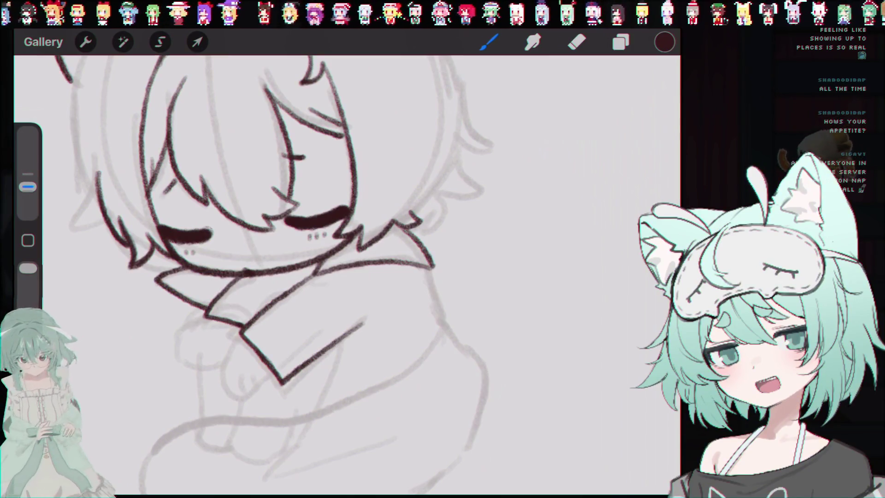
pyautogui.scroll(5, 318, 231)
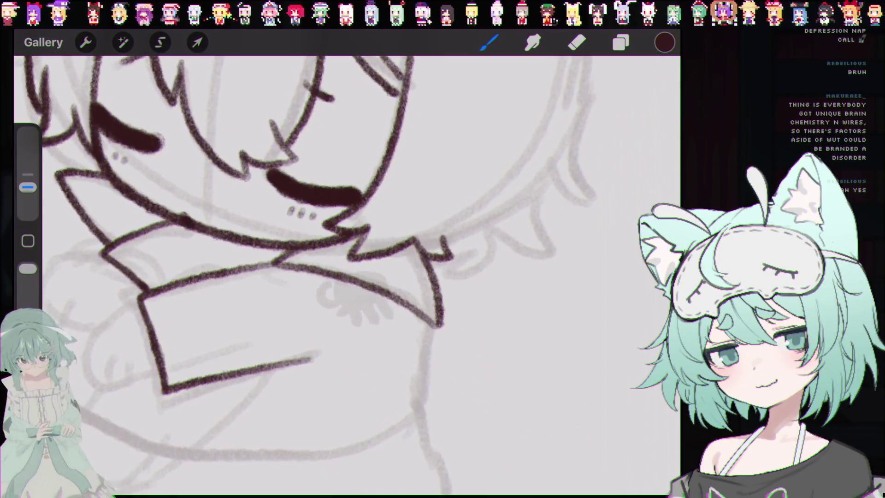
pyautogui.scroll(1, 510, 392)
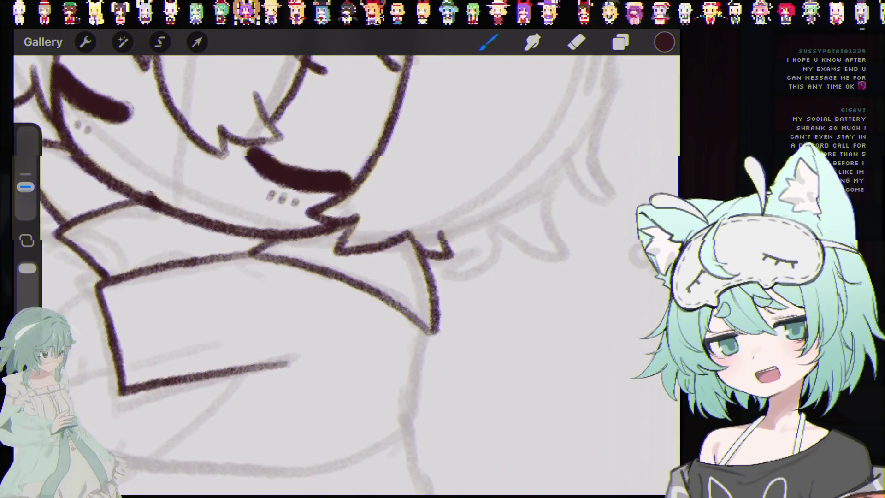
pyautogui.scroll(-5, 346, 276)
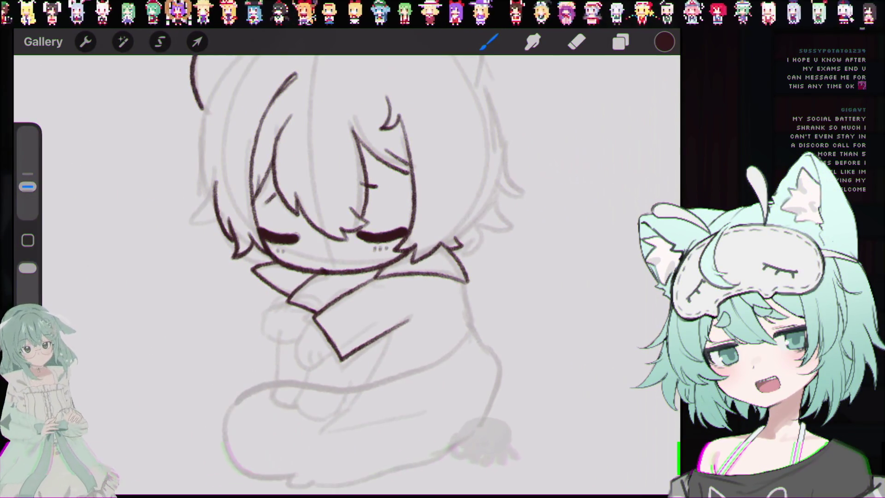
# Zoom around the collar and sleeve, undoing one bad ink stroke
pyautogui.scroll(3, 322, 231)
pyautogui.scroll(2, 422, 258)
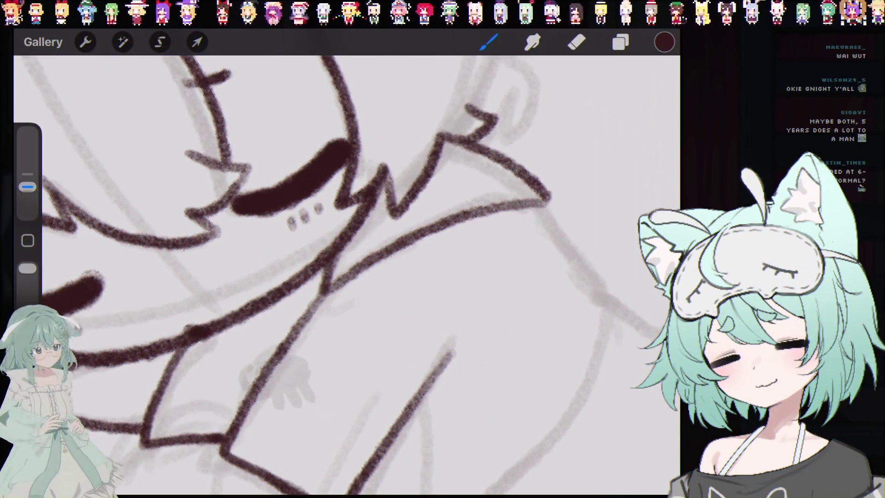
pyautogui.scroll(-3, 346, 277)
pyautogui.scroll(-3, 296, 231)
pyautogui.scroll(5, 295, 231)
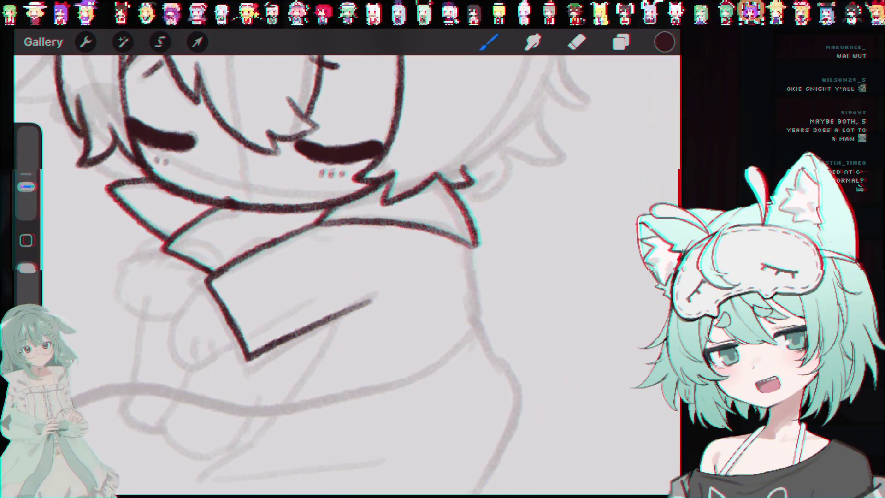
pyautogui.hotkey('ctrl', 'z')
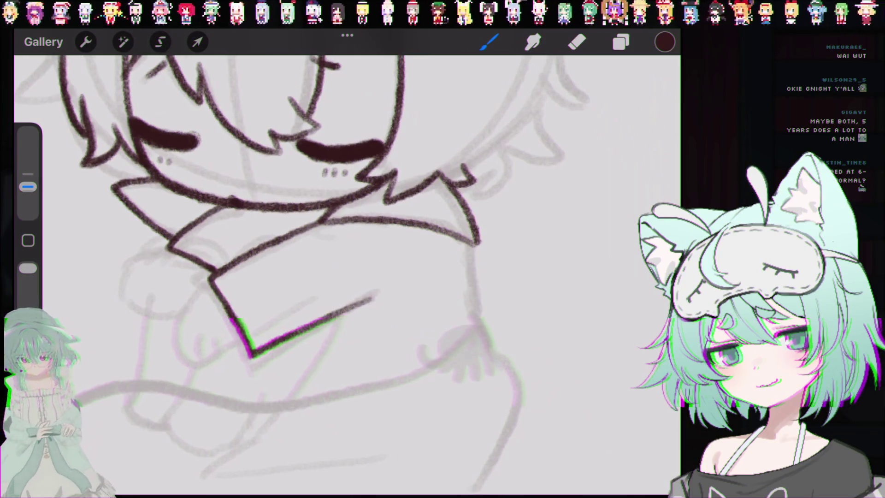
pyautogui.scroll(-5, 299, 277)
pyautogui.scroll(3, 300, 277)
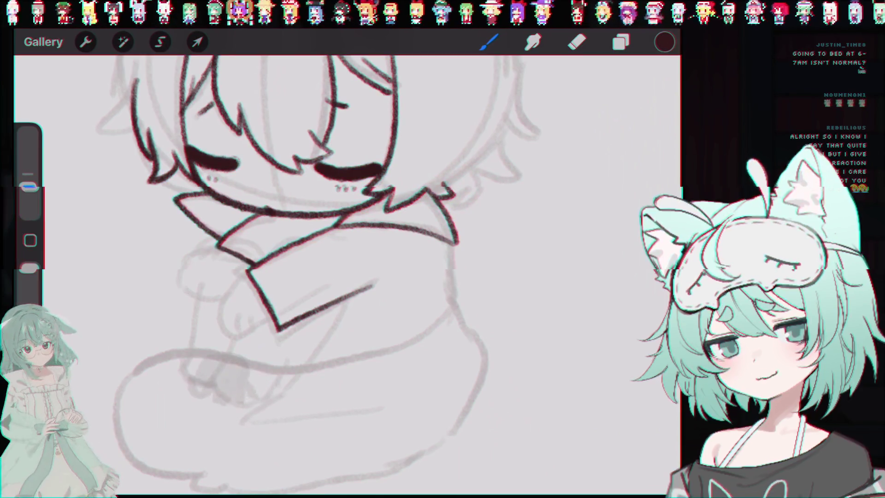
# Undo the last stroke and ink a curve for the hand below the sleeve
pyautogui.hotkey('ctrl', 'z')
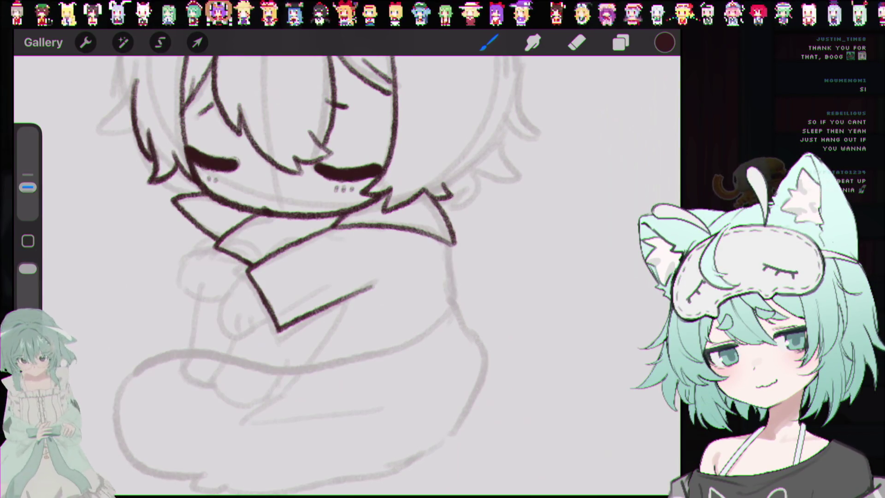
pyautogui.moveTo(246, 276); pyautogui.dragTo(253, 338)
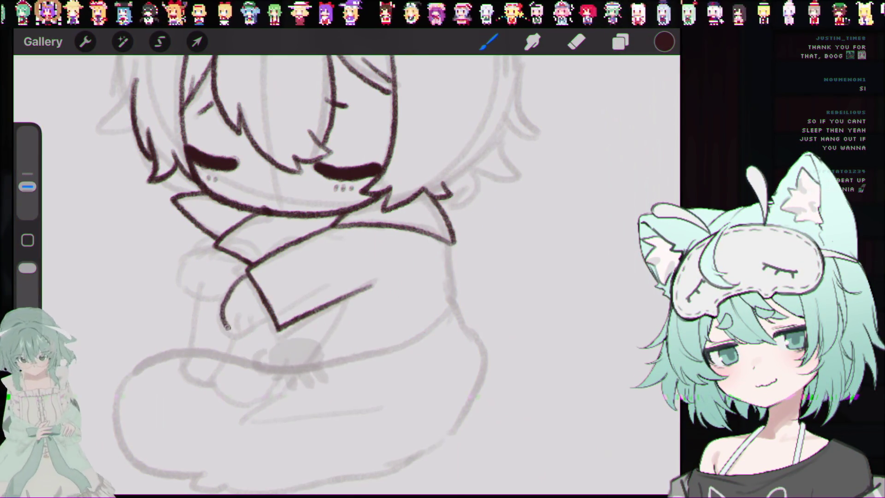
# Redraw the hand outline under the sleeve several times, undoing the unsatisfactory attempts
pyautogui.hotkey('ctrl', 'z')
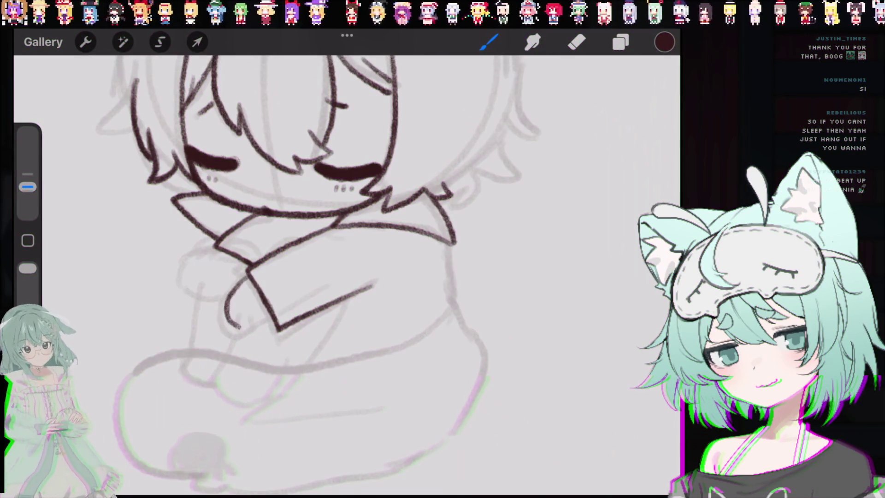
pyautogui.moveTo(251, 279); pyautogui.dragTo(276, 328)
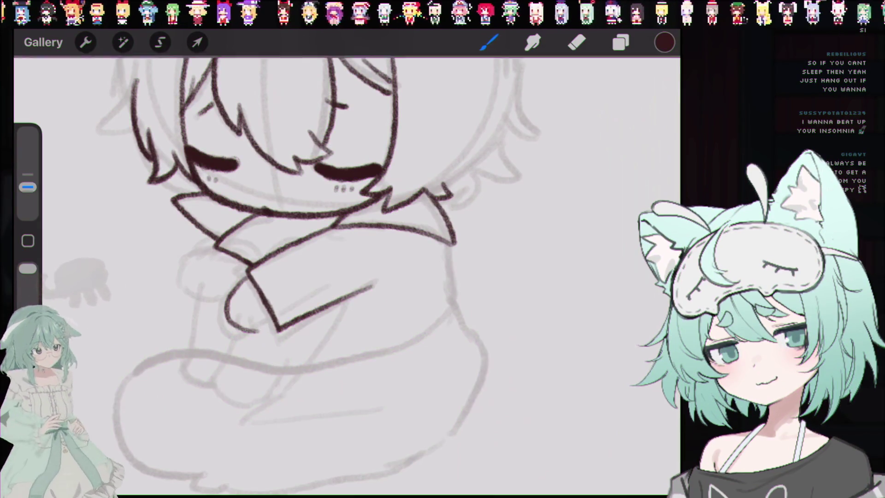
pyautogui.hotkey('ctrl', 'z')
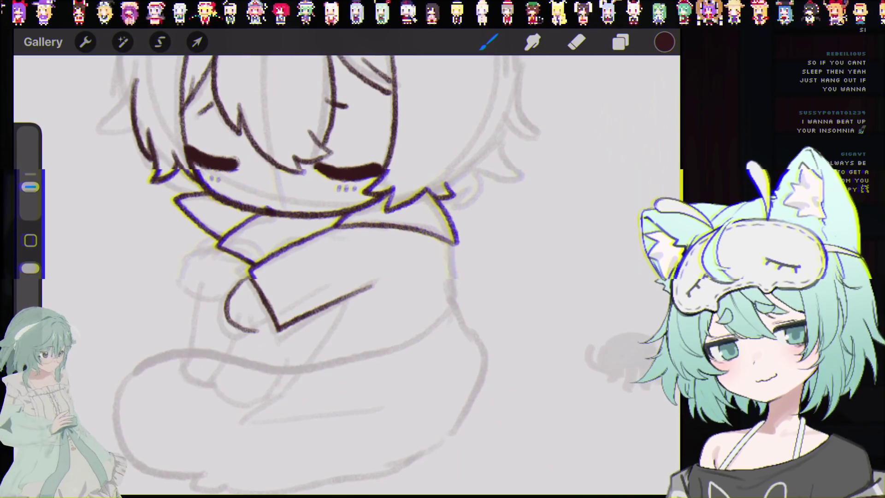
pyautogui.hotkey('ctrl', 'z')
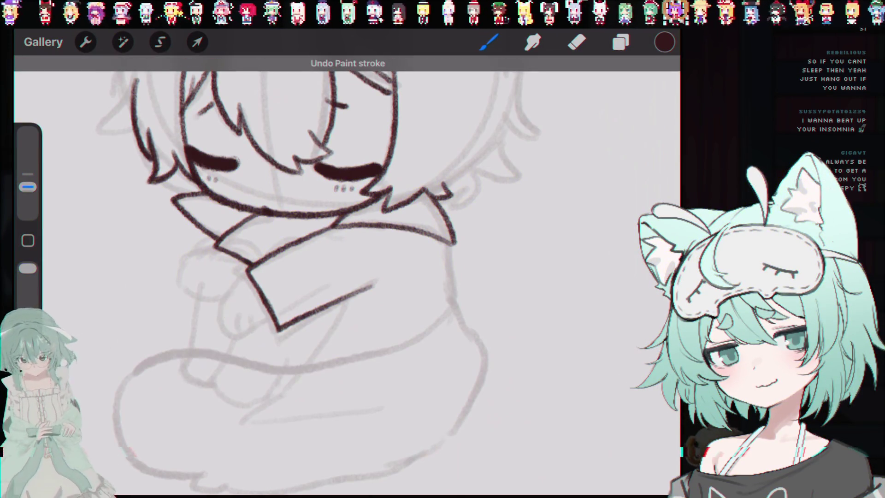
pyautogui.hotkey('ctrl', 'z')
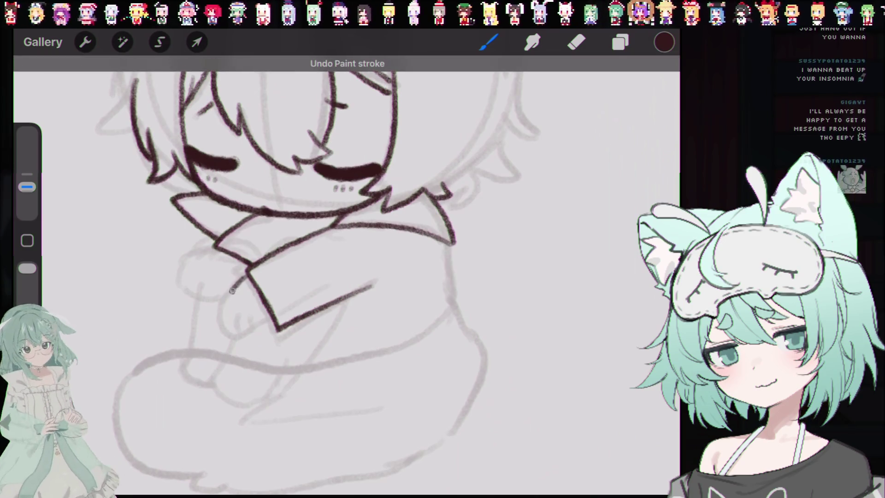
pyautogui.moveTo(249, 276)
pyautogui.mouseDown()
pyautogui.moveTo(228, 318)
pyautogui.moveTo(257, 318)
pyautogui.mouseUp()
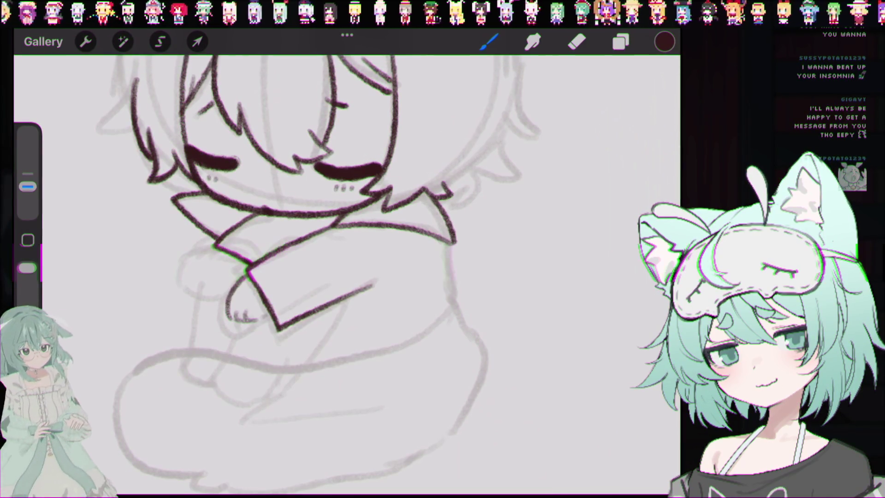
pyautogui.hotkey('ctrl', 'z')
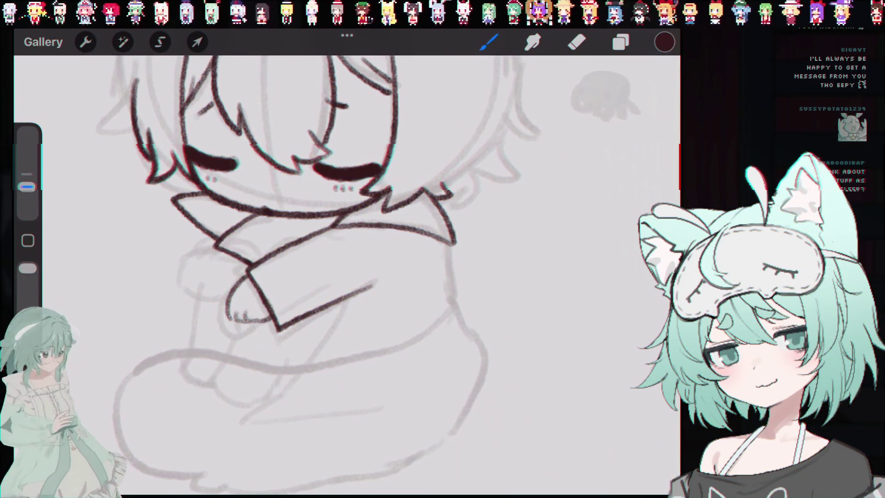
pyautogui.hotkey('ctrl', 'z')
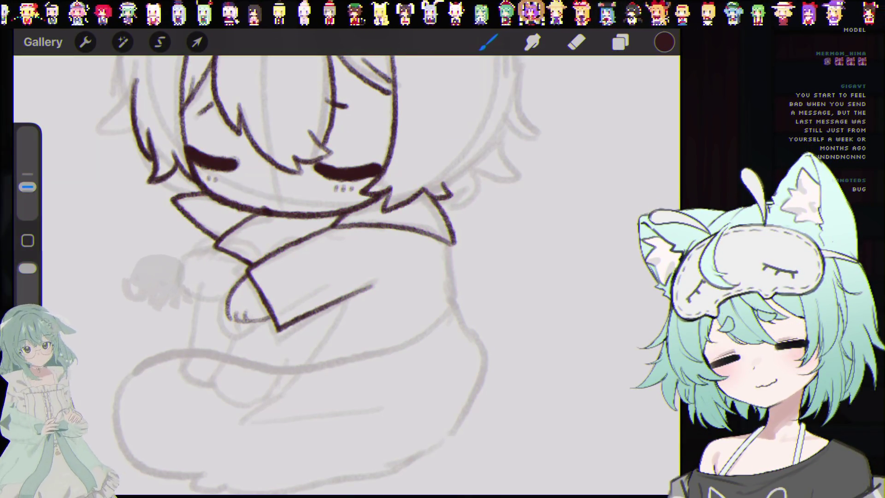
pyautogui.scroll(2, 346, 230)
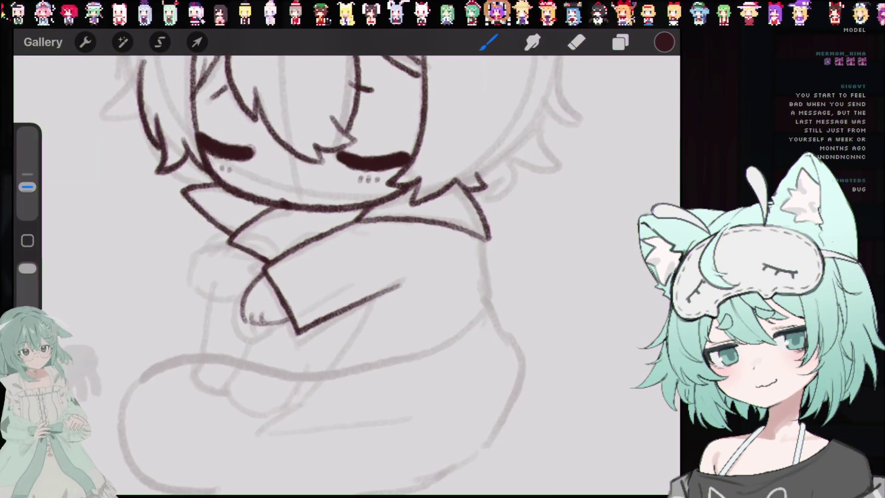
# Undo the latest ink stroke, keeping the head, sleeve and hand line art
pyautogui.hotkey('ctrl', 'z')
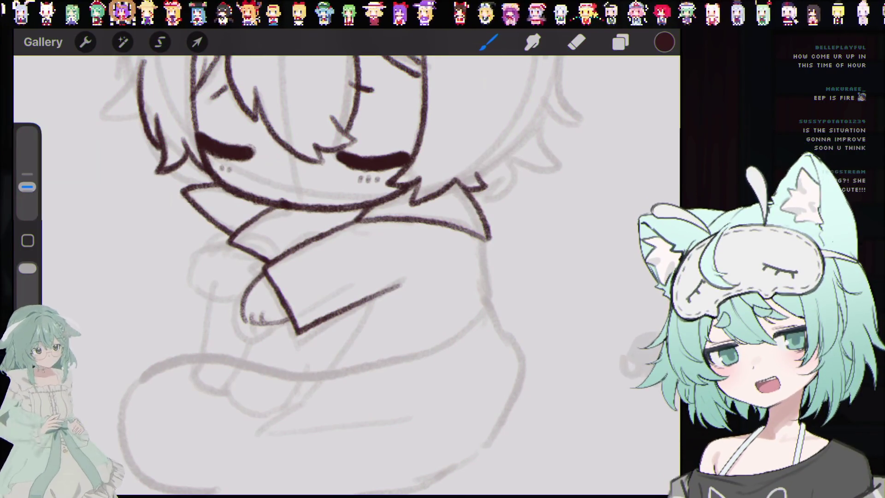
pyautogui.scroll(1, 323, 231)
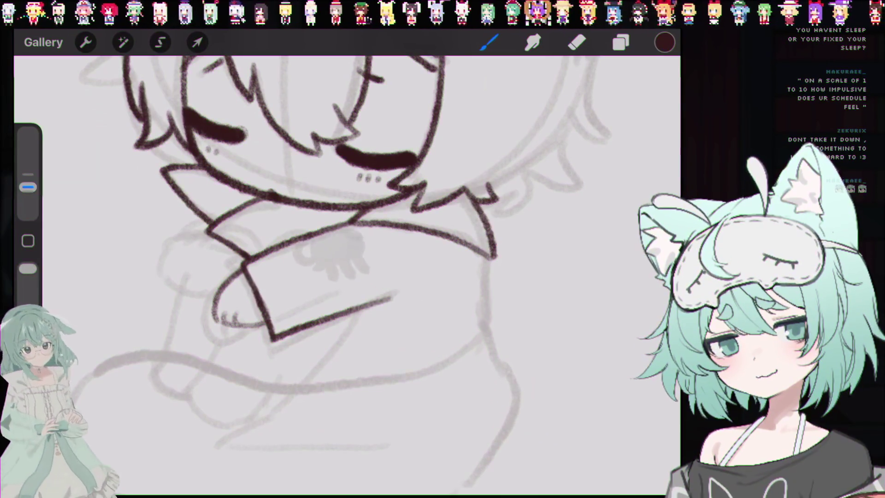
# Zoom in on the collar and folded arms before inking them
pyautogui.scroll(2, 265, 309)
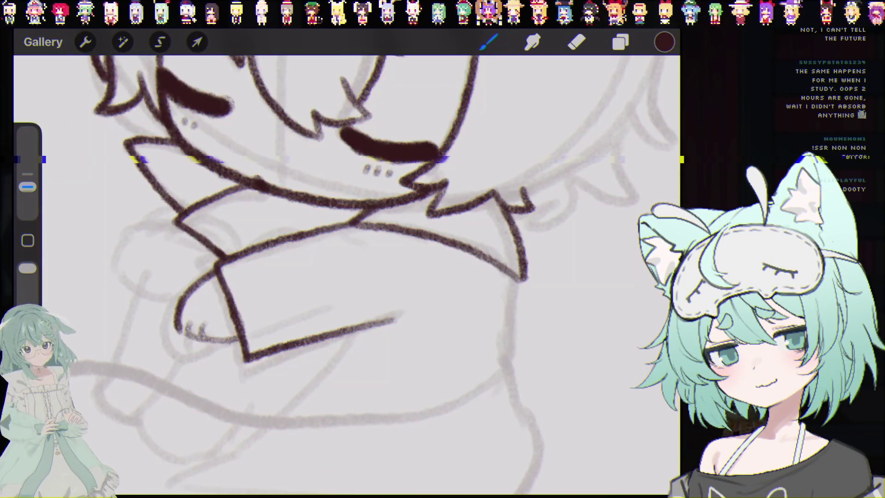
# Replace the rough strokes near the hand with one clean dark line along the hand's lower outline
pyautogui.hotkey('ctrl', 'z')
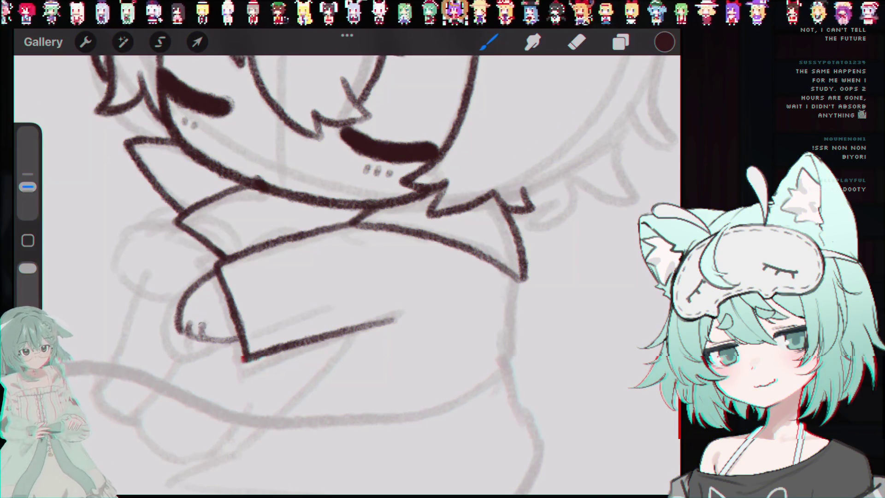
pyautogui.moveTo(202, 339); pyautogui.dragTo(243, 342)
pyautogui.hotkey('ctrl', 'z')
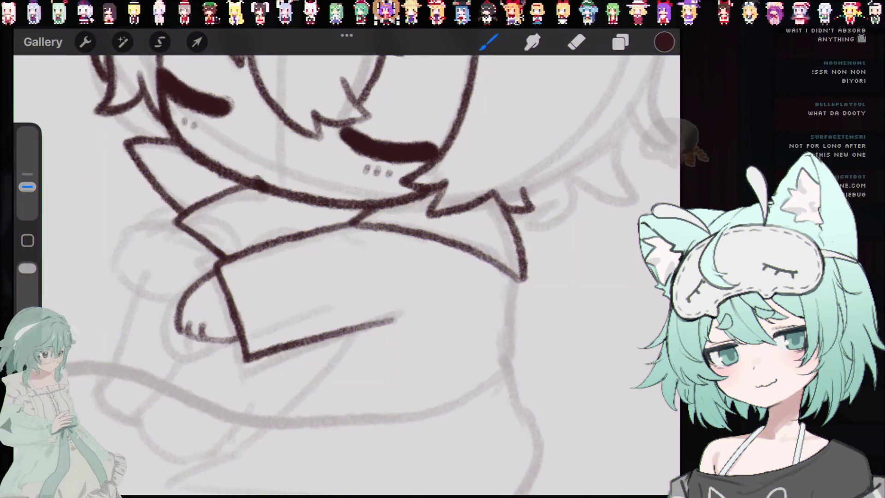
pyautogui.moveTo(221, 267); pyautogui.dragTo(181, 302)
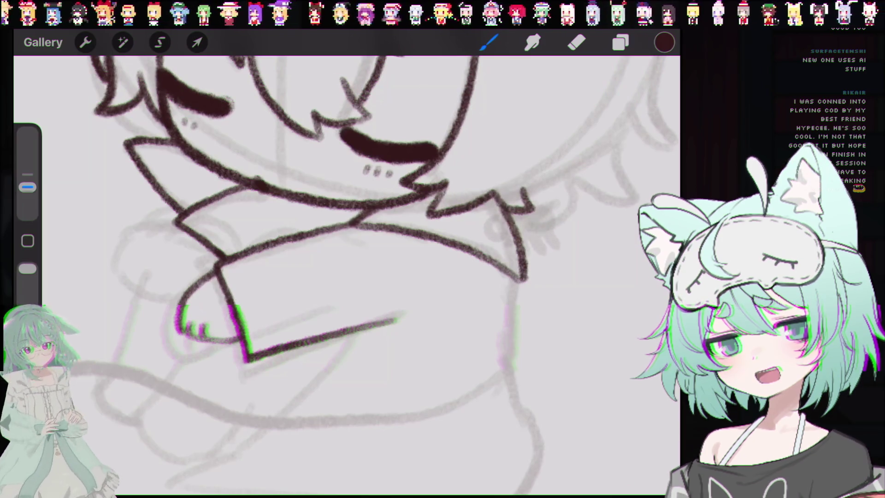
pyautogui.scroll(2, 346, 277)
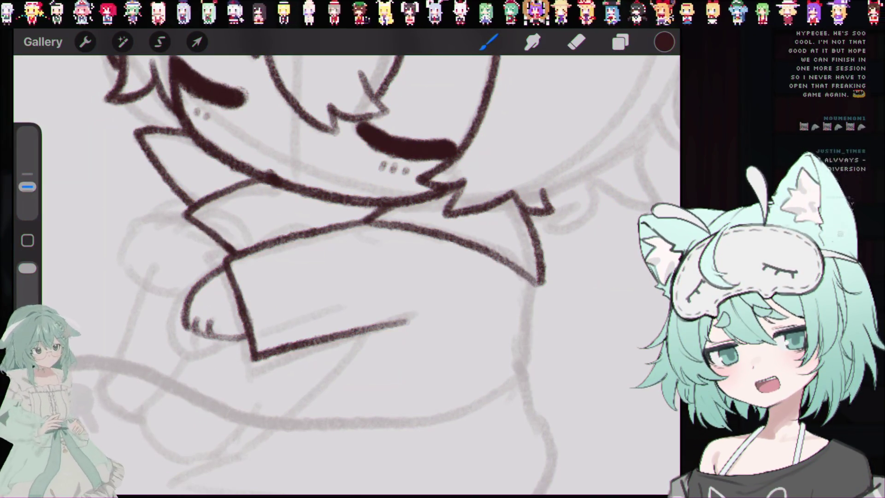
pyautogui.scroll(-2, 346, 272)
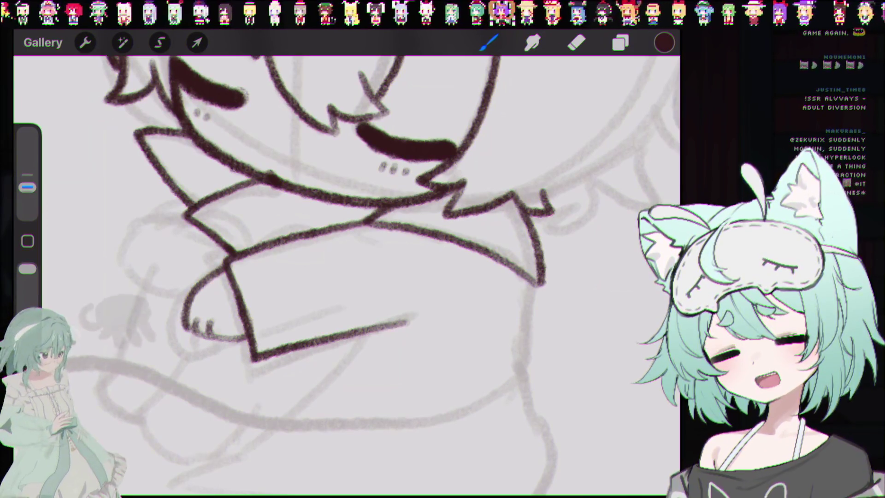
pyautogui.scroll(-5, 345, 272)
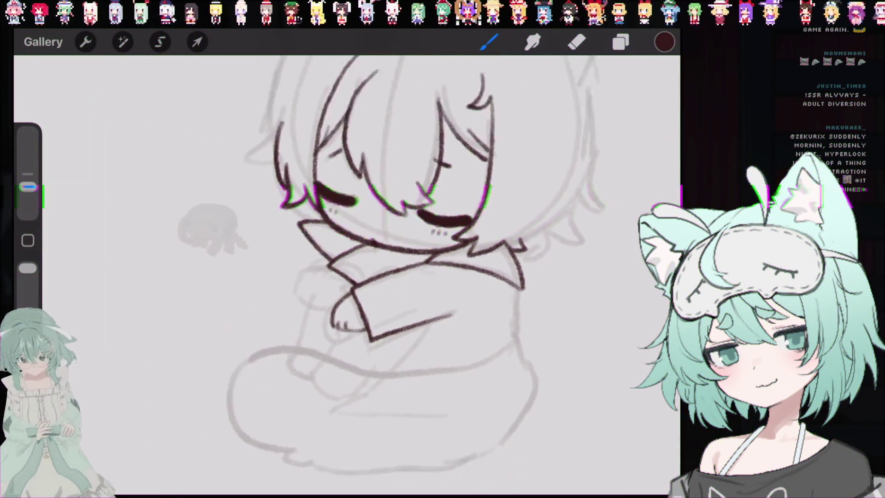
pyautogui.scroll(2, 346, 272)
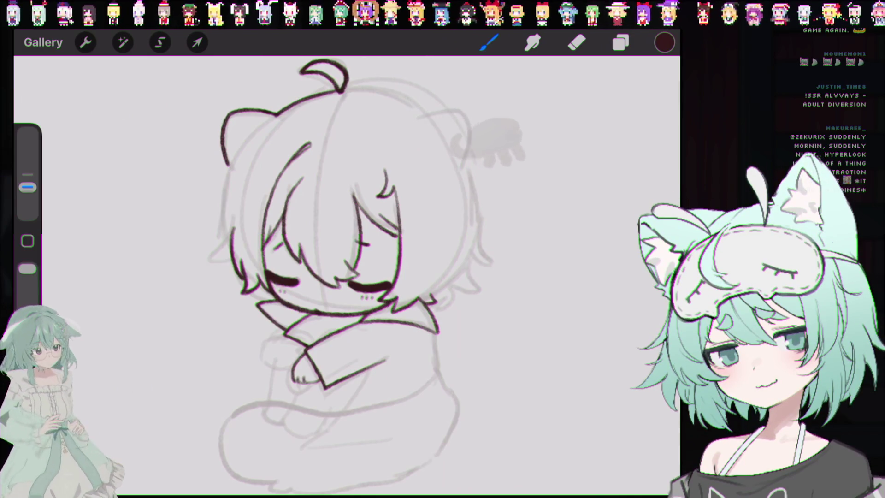
pyautogui.hotkey('ctrl', 'z')
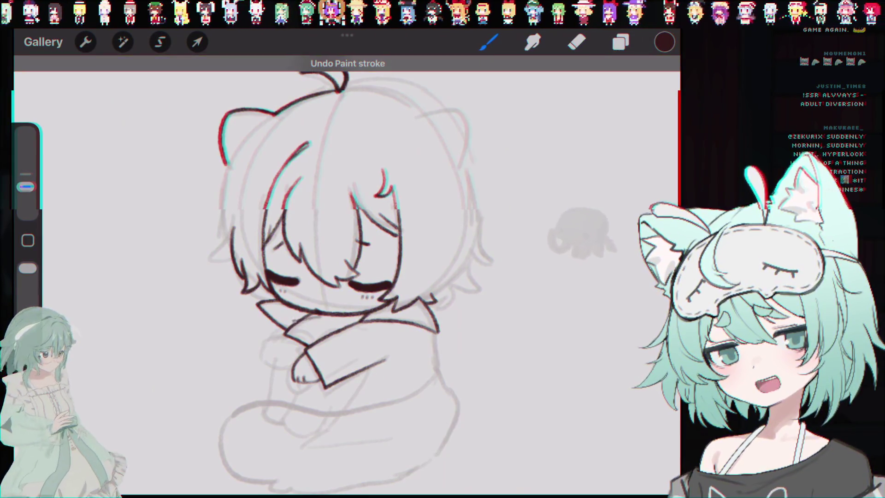
pyautogui.hotkey('ctrl', 'z')
pyautogui.hotkey('ctrl', 'shift', 'z')
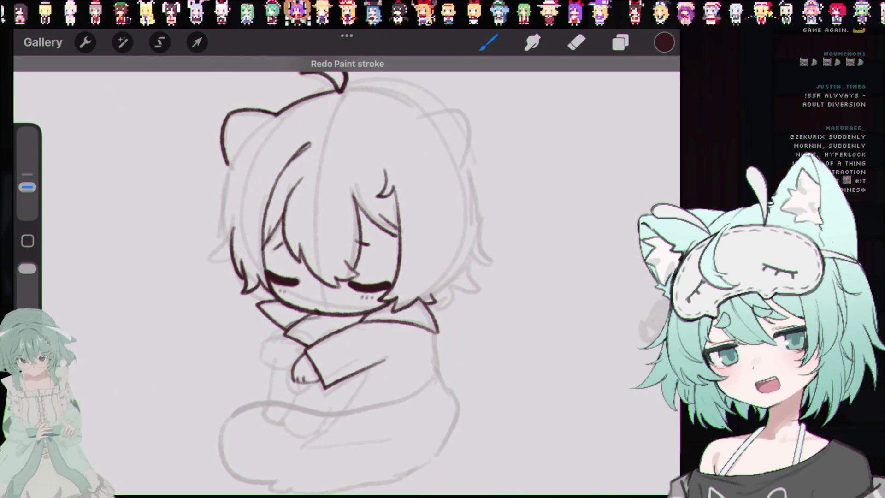
pyautogui.hotkey('ctrl', 'z')
pyautogui.press('e')
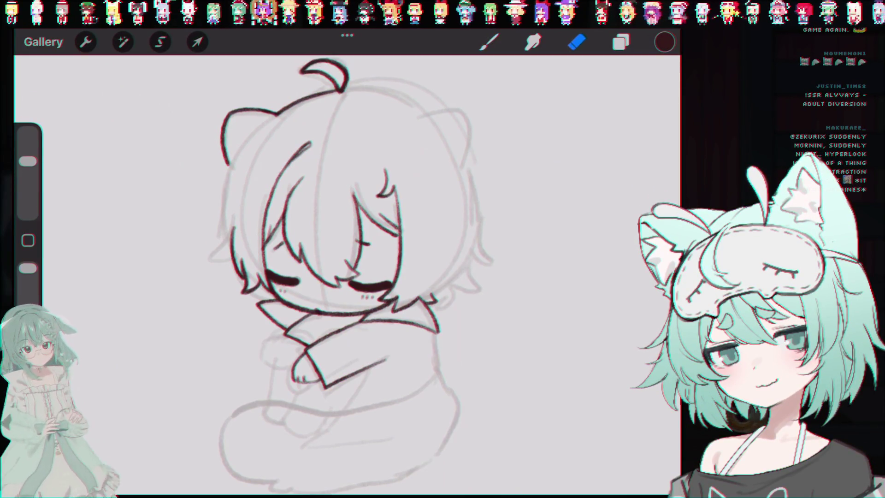
pyautogui.press('b')
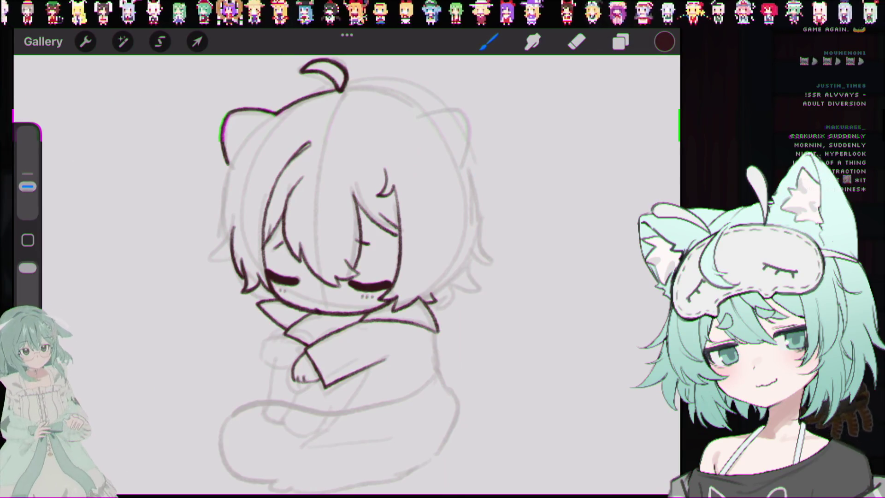
# Undo the previous head stroke and draw a dark outline across the top of the head past the ahoge
pyautogui.scroll(3, 345, 277)
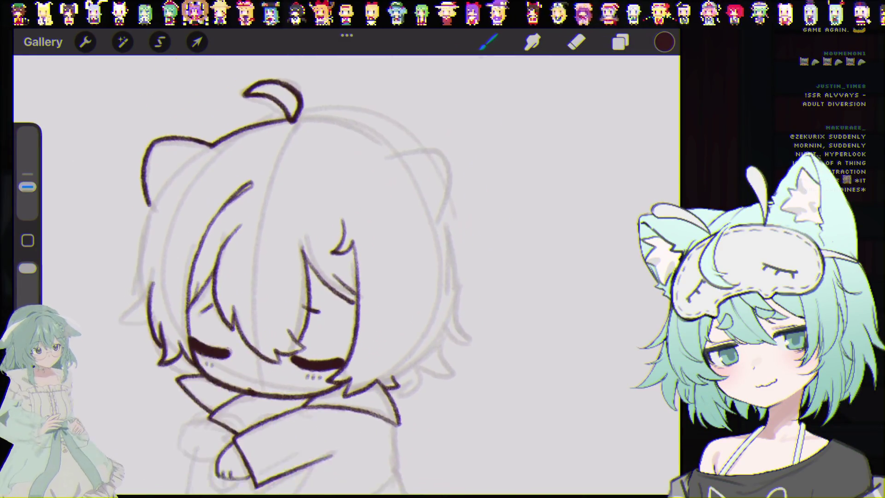
pyautogui.scroll(-2, 346, 277)
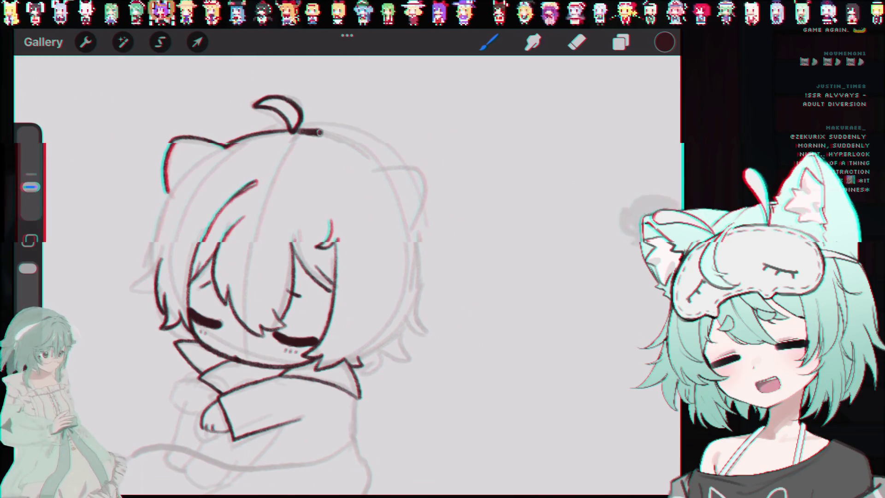
pyautogui.hotkey('ctrl', 'z')
pyautogui.moveTo(295, 133); pyautogui.dragTo(344, 138)
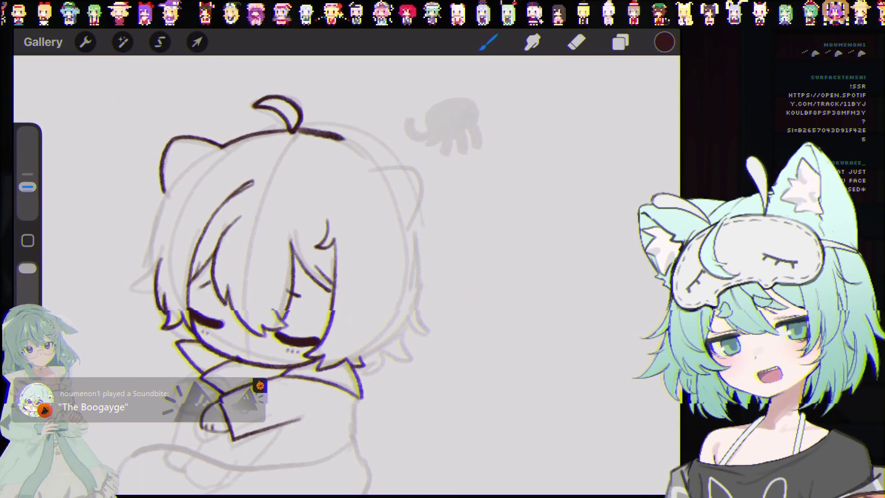
pyautogui.scroll(3, 376, 280)
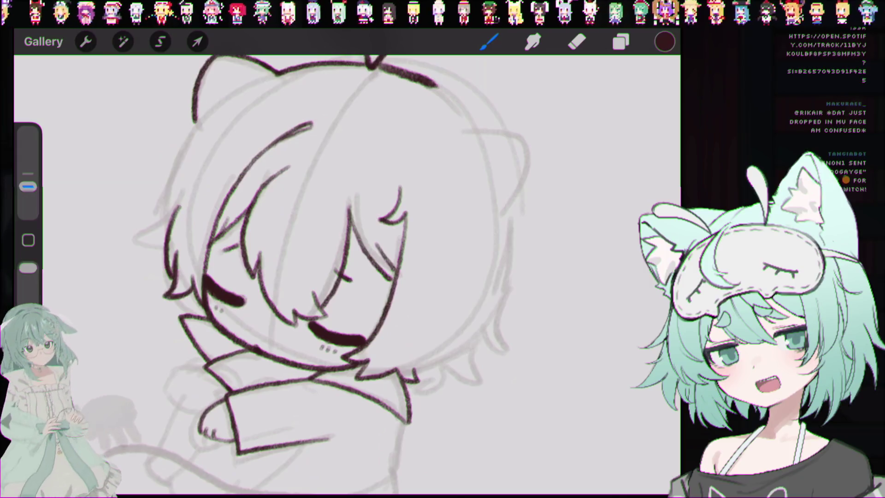
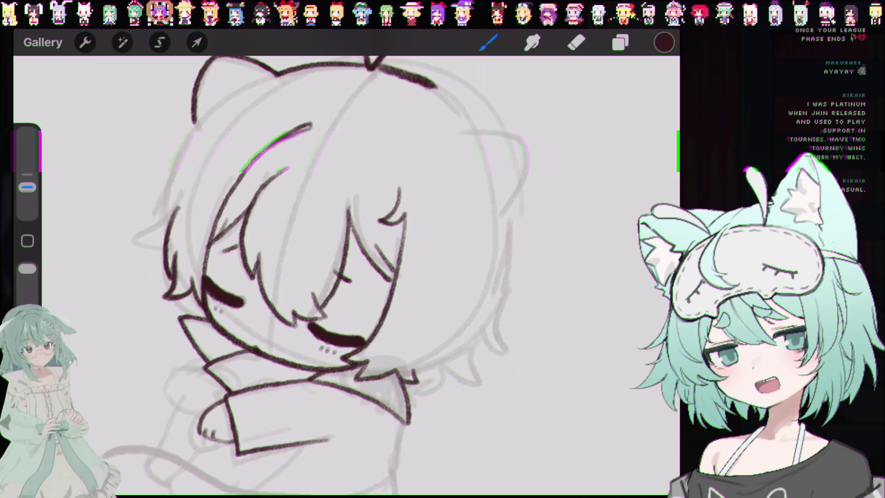
# Paint light grey shading strokes beside the lower eye and across the hair
pyautogui.moveTo(298, 351); pyautogui.dragTo(362, 323)
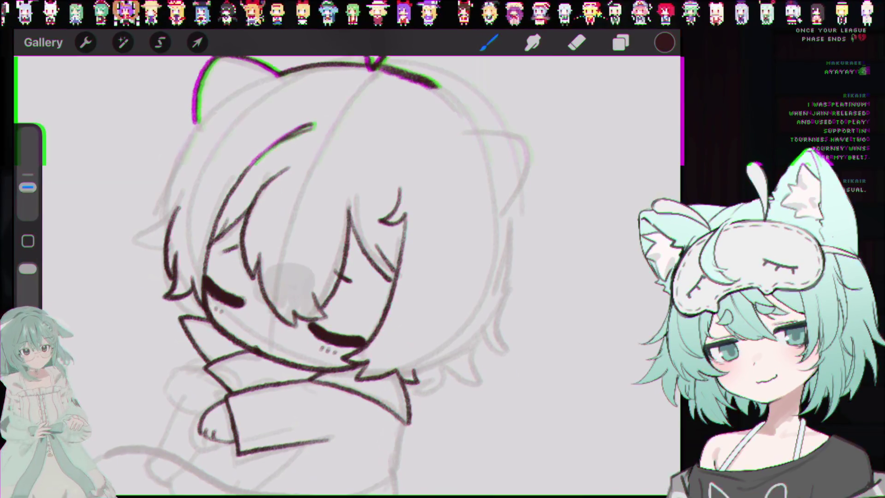
pyautogui.moveTo(249, 267); pyautogui.dragTo(291, 245)
pyautogui.moveTo(217, 286); pyautogui.dragTo(254, 242)
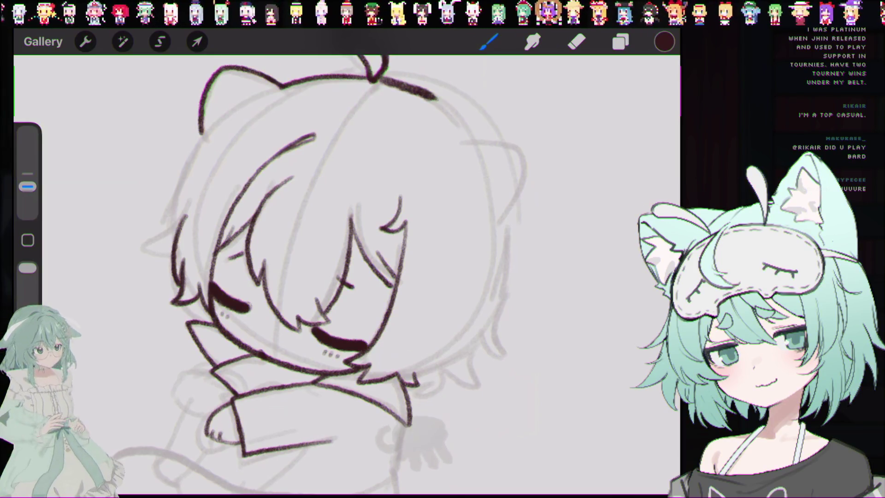
# Undo the last stroke near the character's face
pyautogui.scroll(-3, 323, 277)
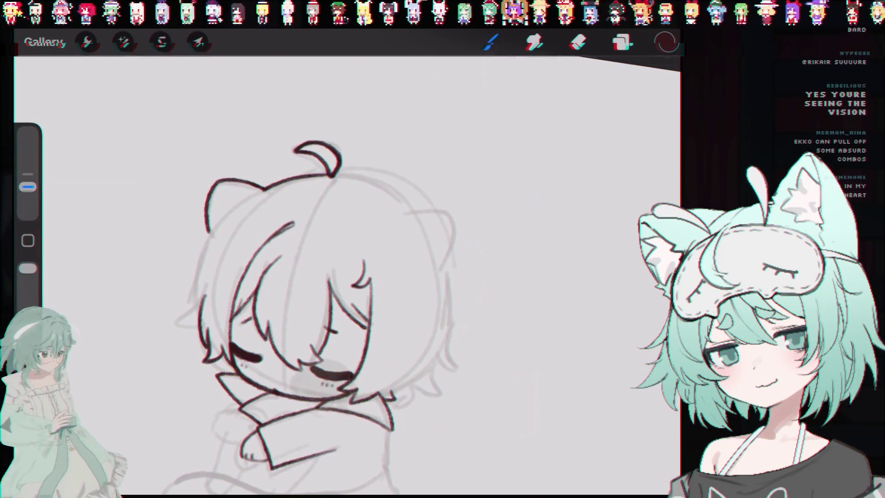
pyautogui.hotkey('ctrl', 'z')
pyautogui.scroll(3, 230, 277)
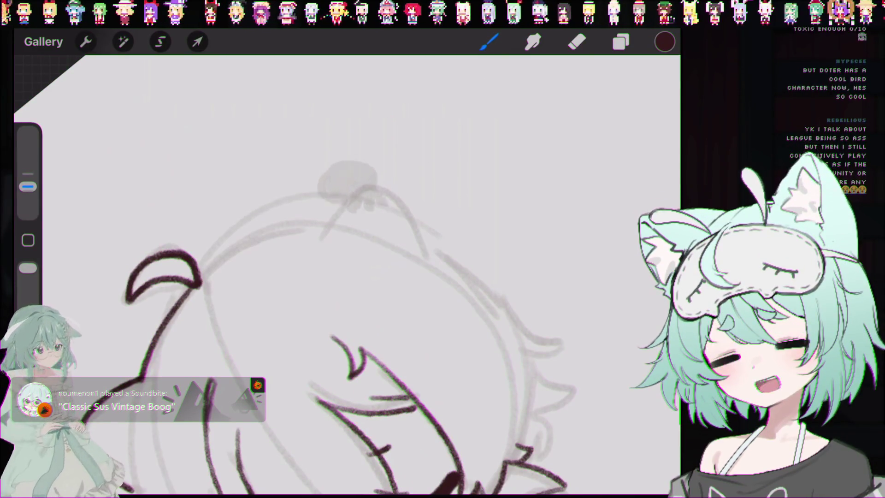
# Try inking the top hair line across the head several times, undoing each unsatisfying attempt
pyautogui.moveTo(252, 240); pyautogui.dragTo(325, 218)
pyautogui.hotkey('ctrl', 'z')
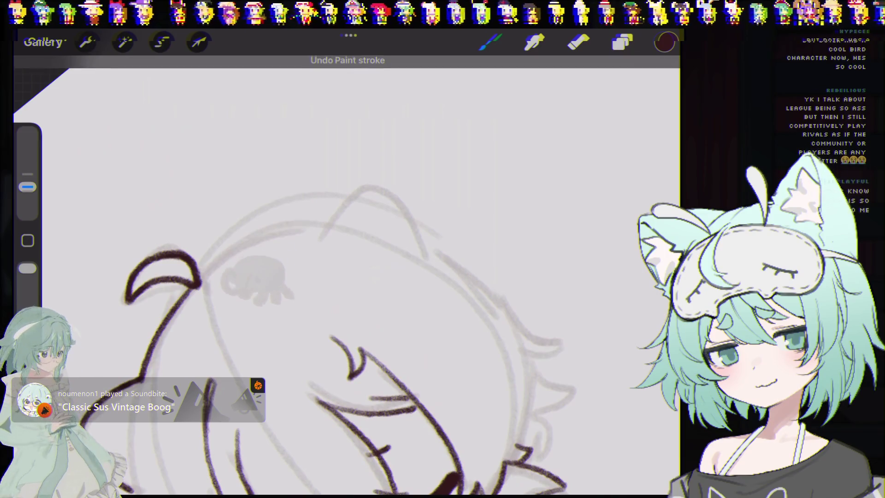
pyautogui.moveTo(203, 269); pyautogui.dragTo(329, 226)
pyautogui.hotkey('ctrl', 'z')
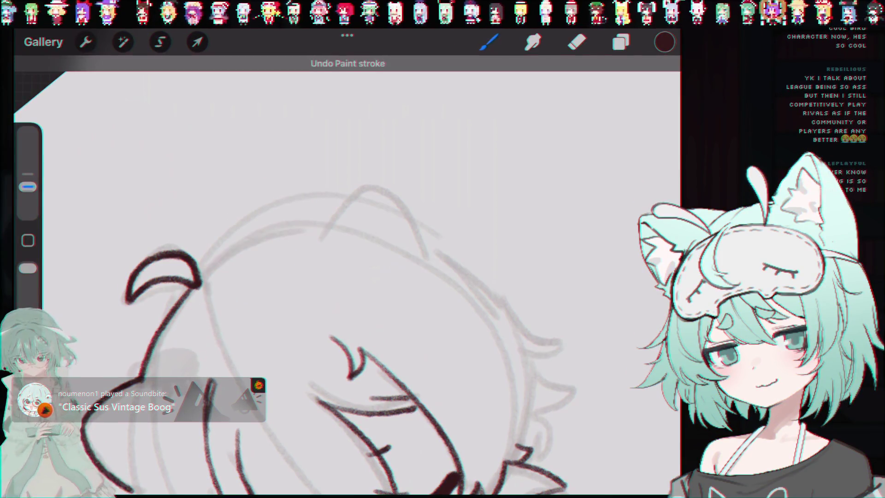
pyautogui.hotkey('ctrl', 'z')
pyautogui.moveTo(203, 270); pyautogui.dragTo(318, 232)
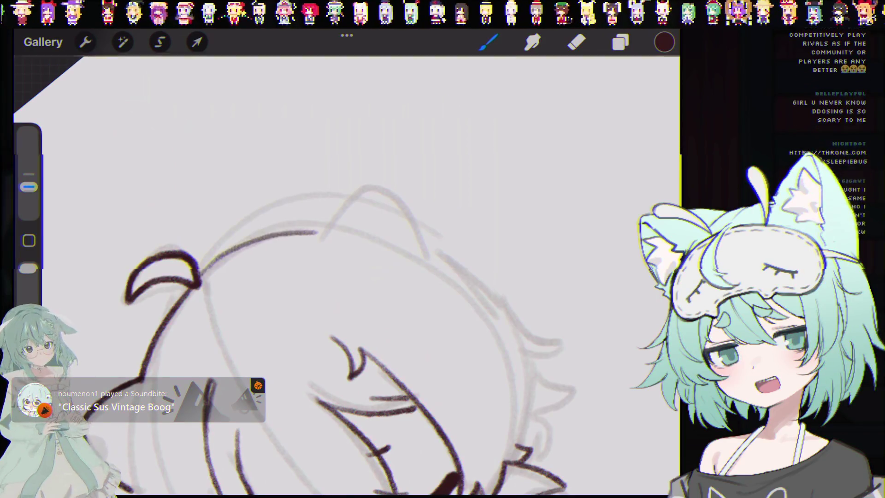
pyautogui.hotkey('ctrl', 'z')
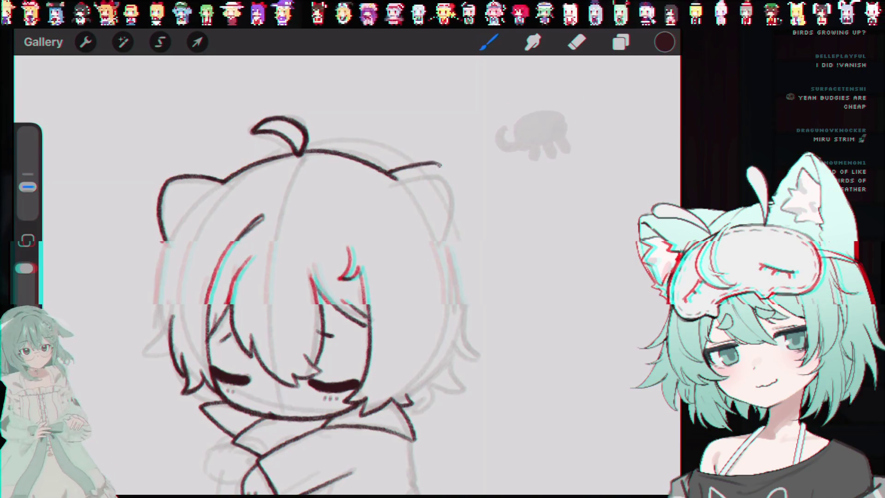
# Undo the two most recent ink strokes on the head lineart
pyautogui.hotkey('ctrl', 'z')
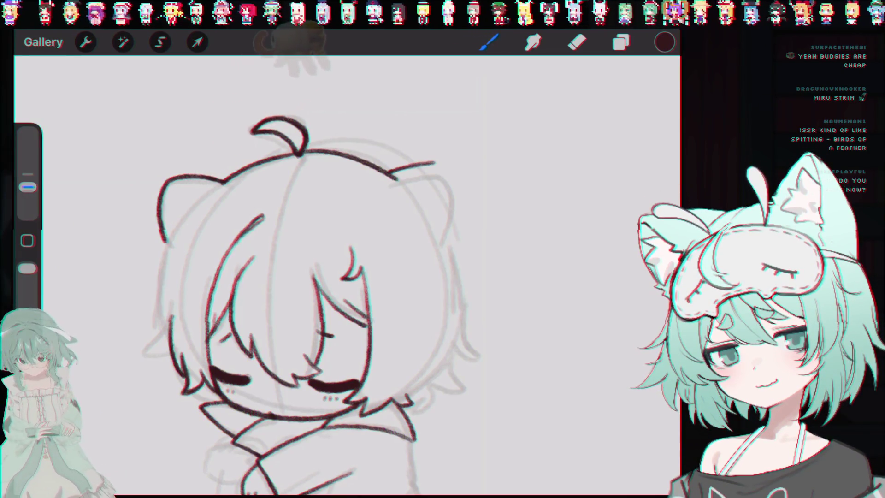
pyautogui.hotkey('ctrl', 'z')
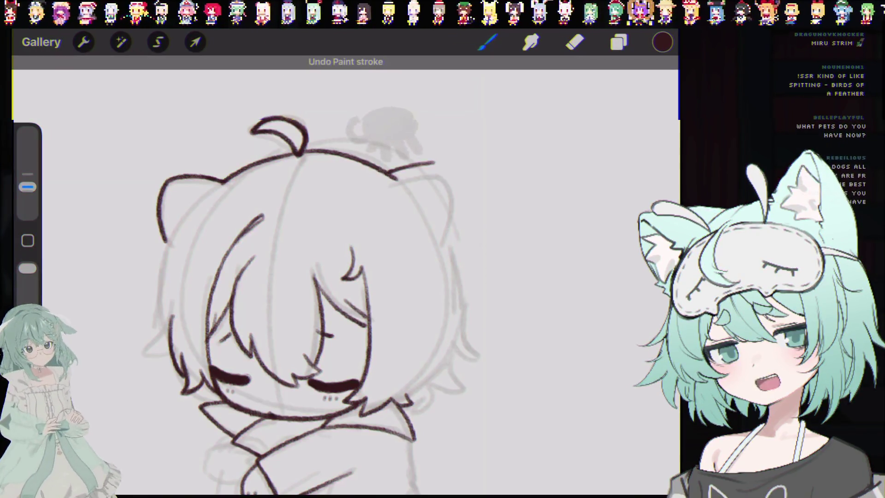